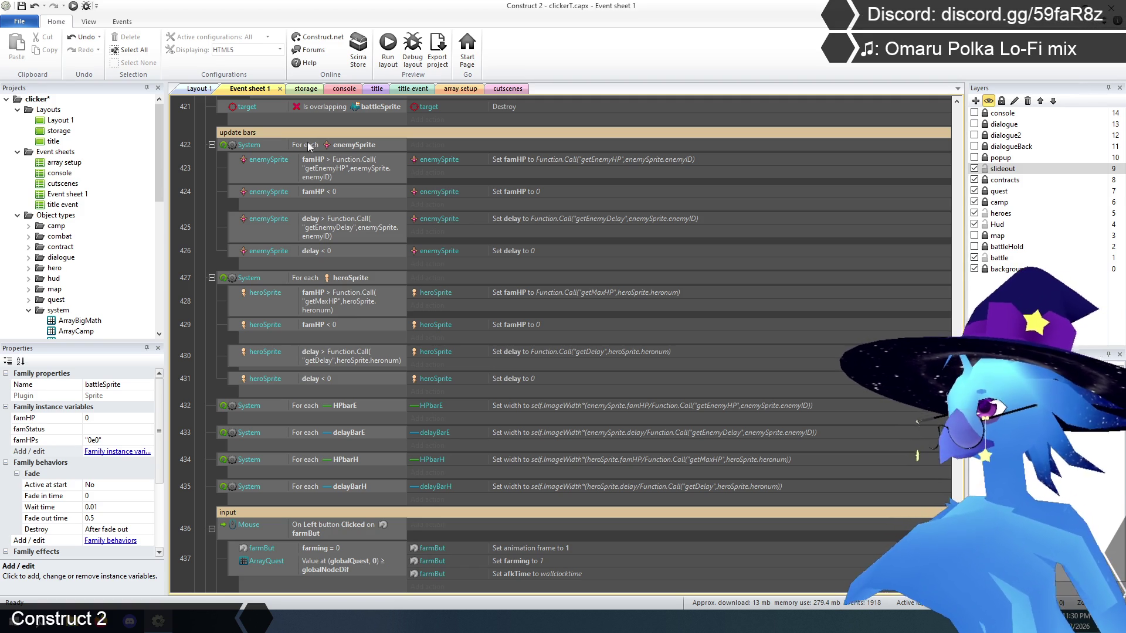
Replace event 423's famHP condition with a System Compare two values condition
double_click(343, 168)
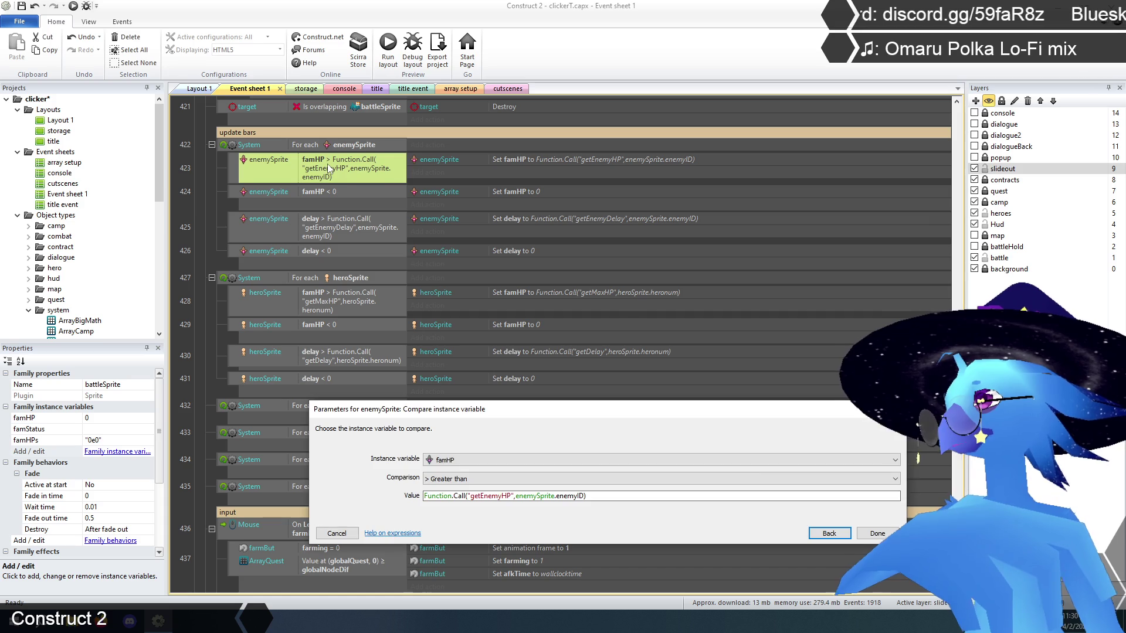
left_click(821, 535)
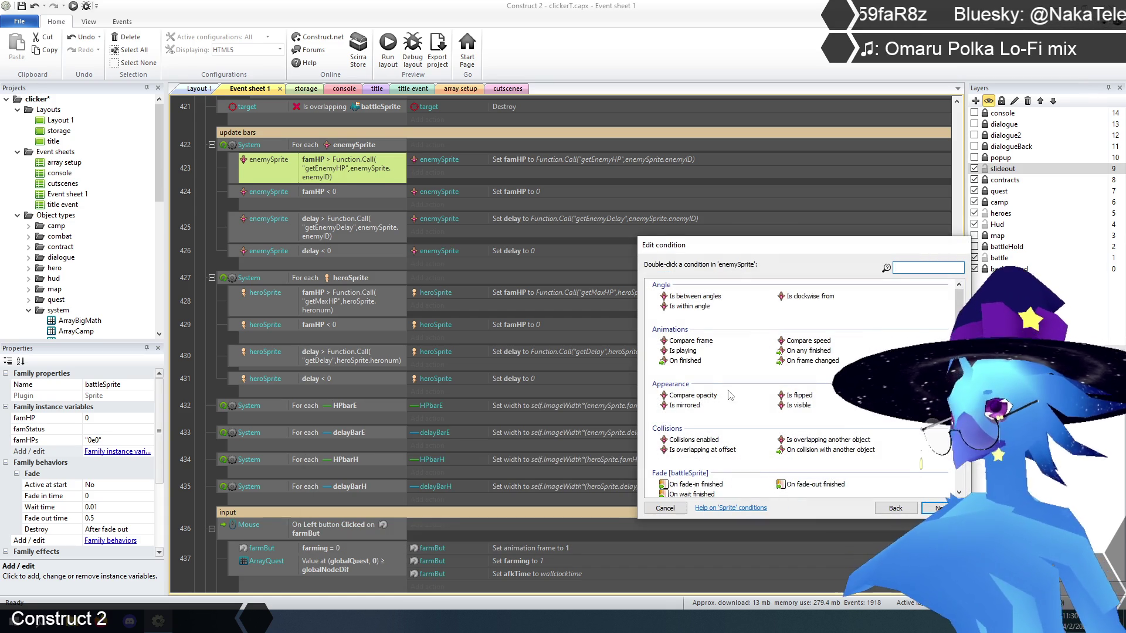
left_click(875, 506)
double_click(667, 293)
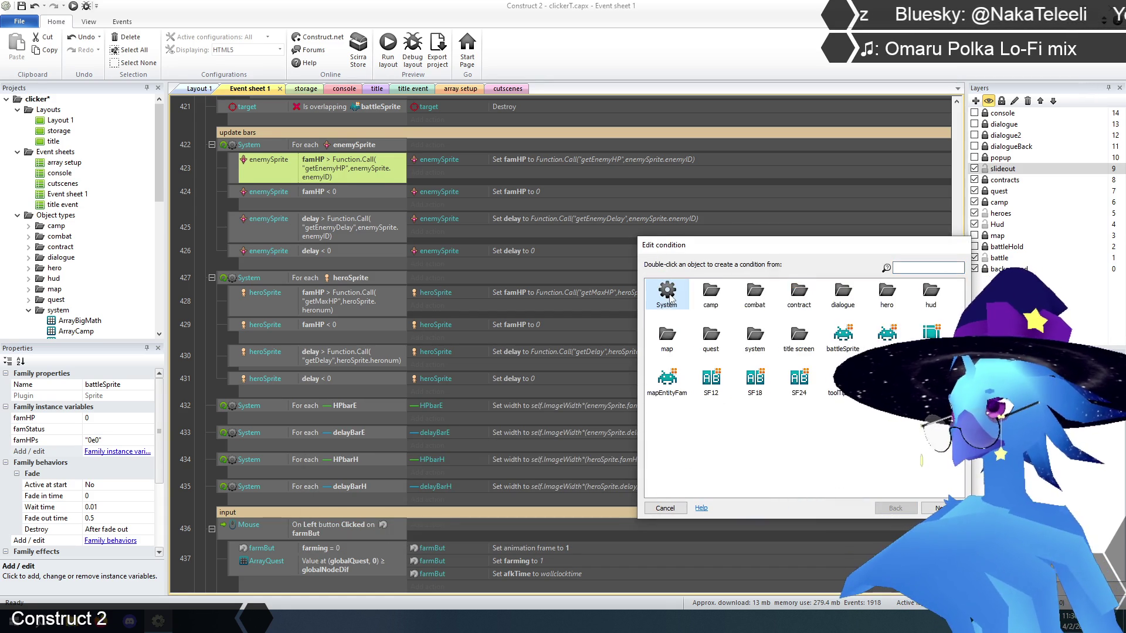
double_click(662, 293)
double_click(698, 341)
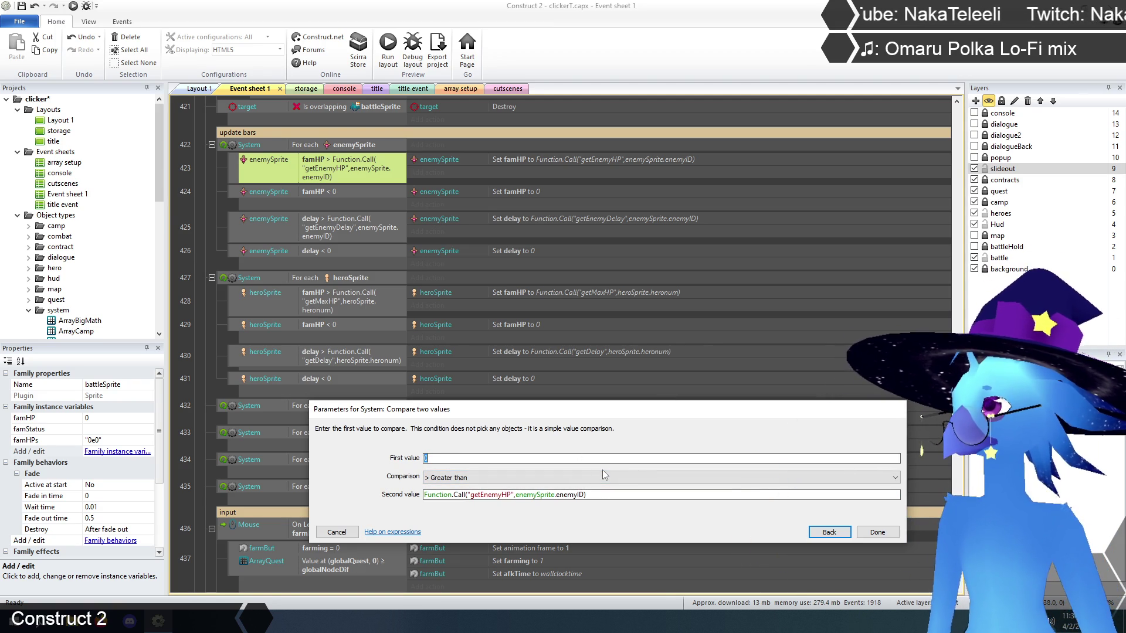
Start the first value as Function.Call("bigMath", enemySprite.famHPs, ">"
type("Function.c")
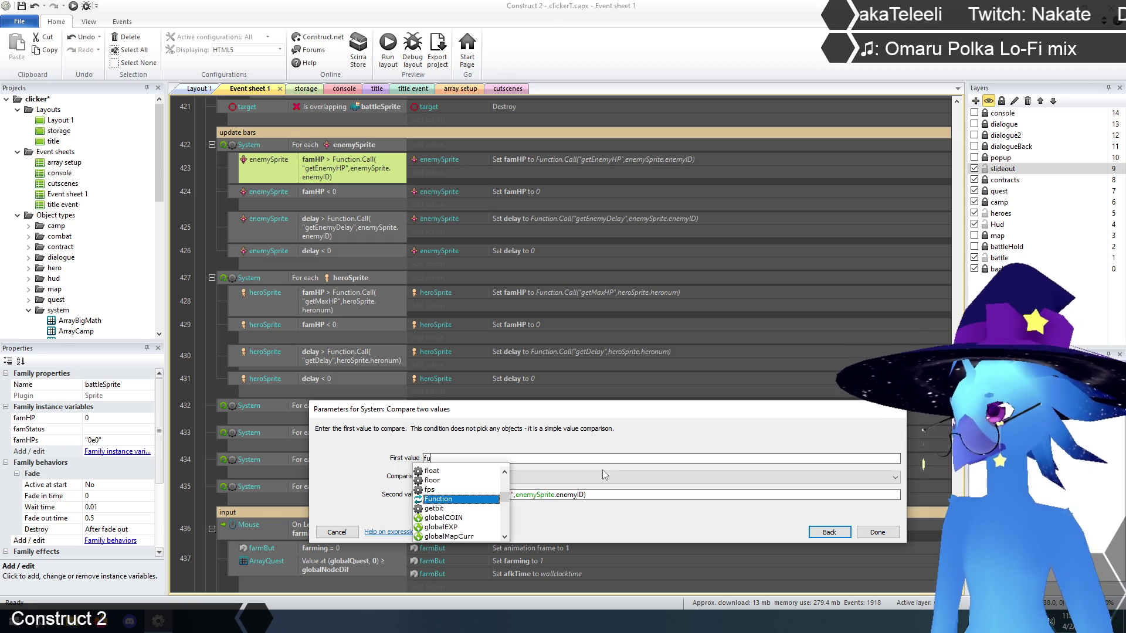
type("al")
key("Return")
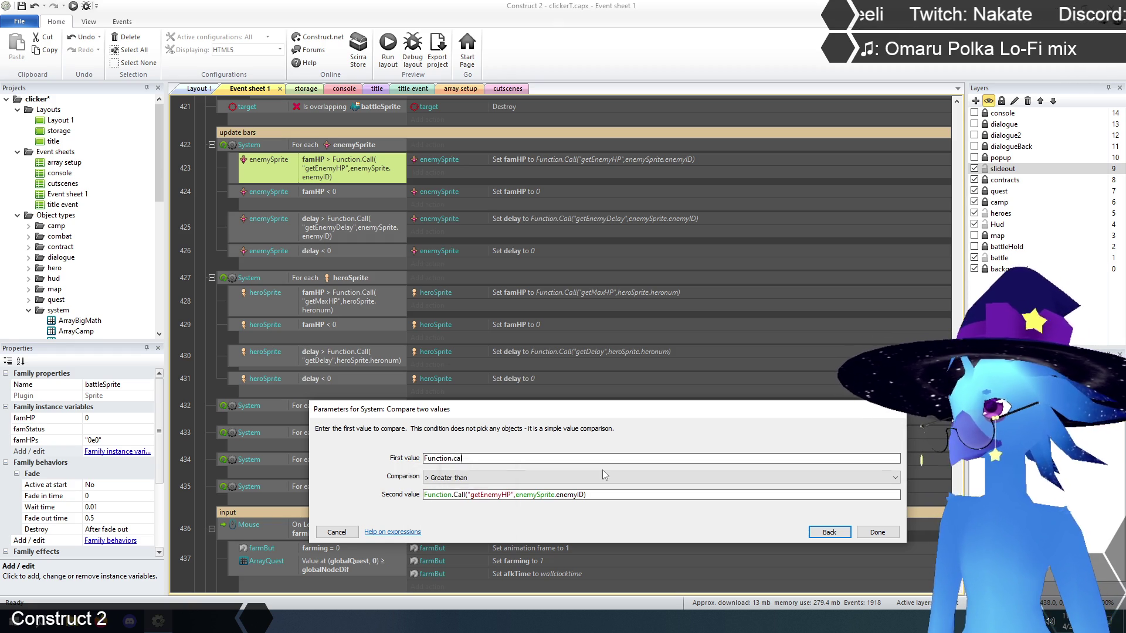
type("(\"big")
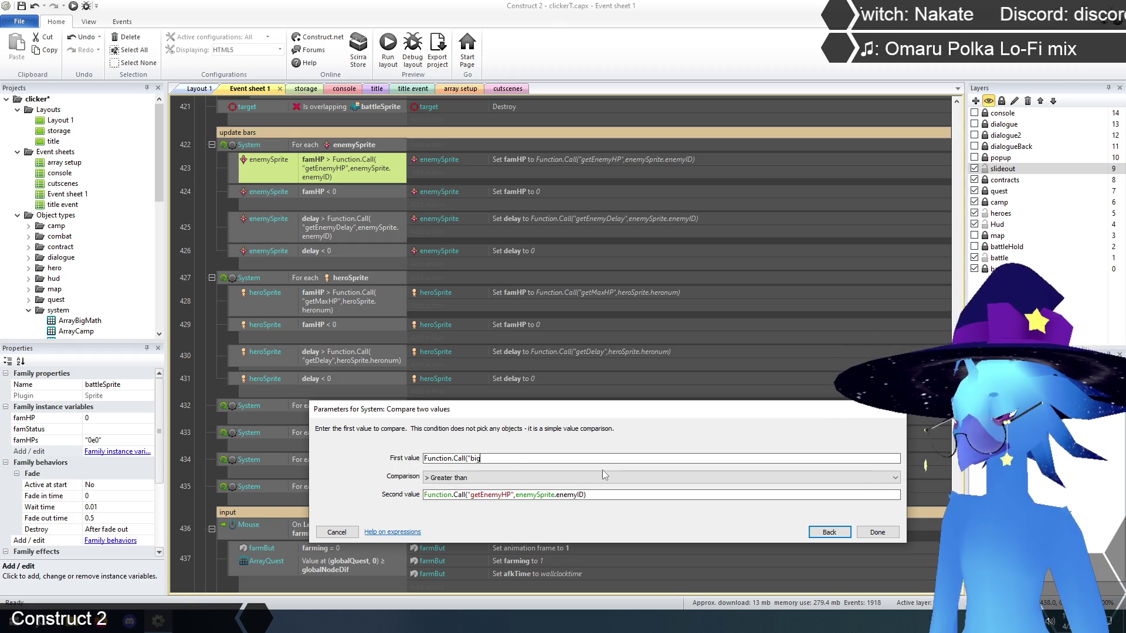
type("Math\",")
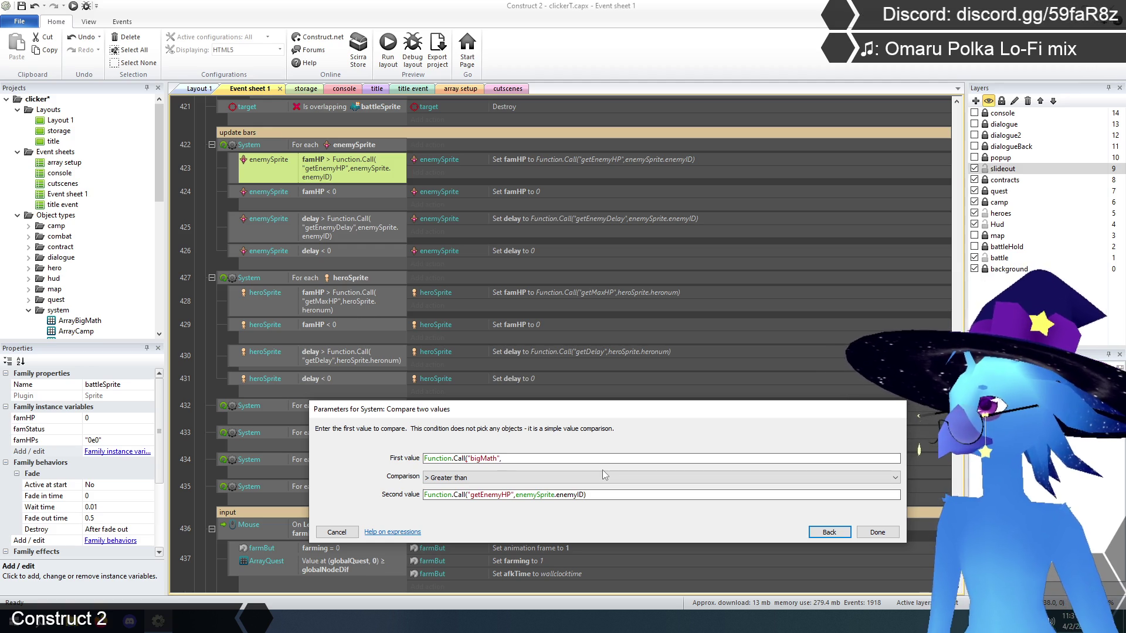
type("sel")
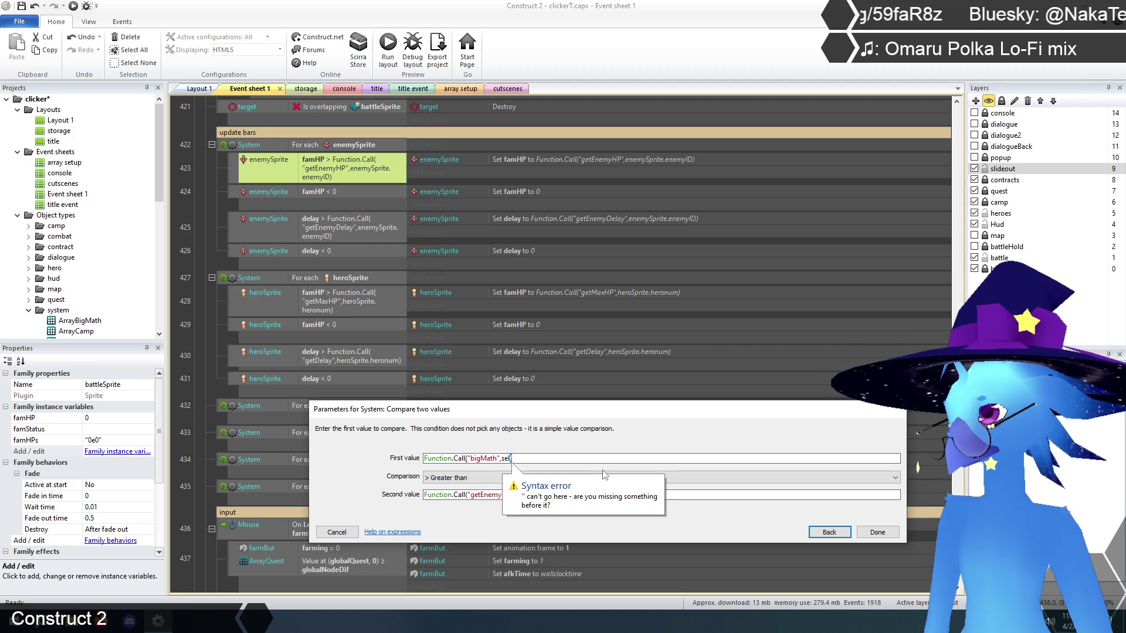
key("BackSpace")
key("BackSpace")
type("e")
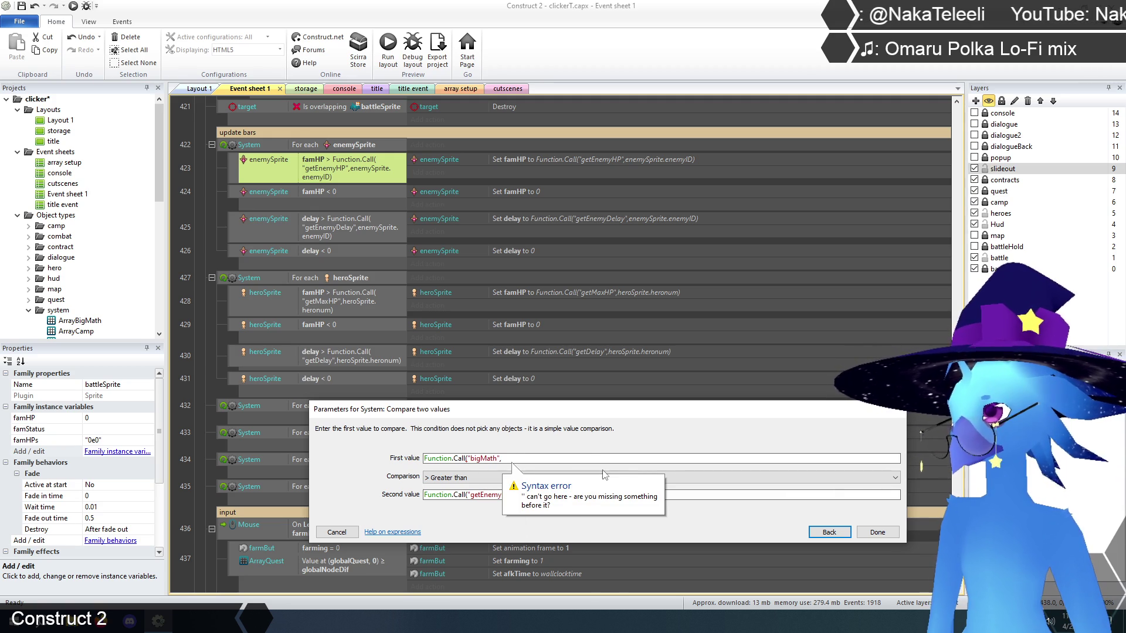
type("se")
key("BackSpace")
key("BackSpace")
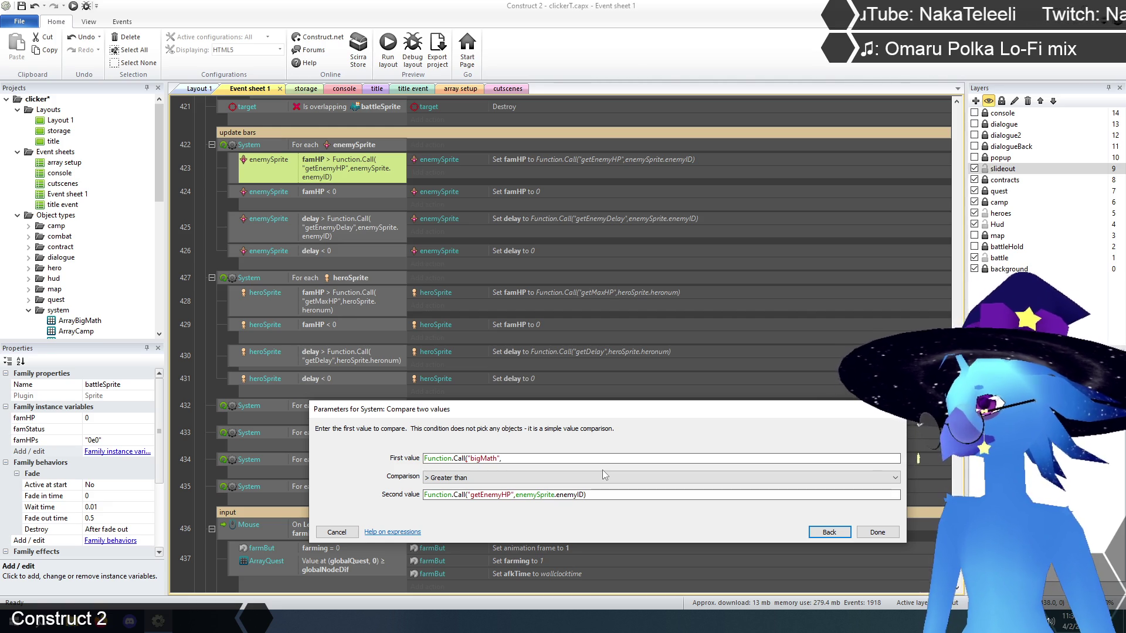
type("enemy")
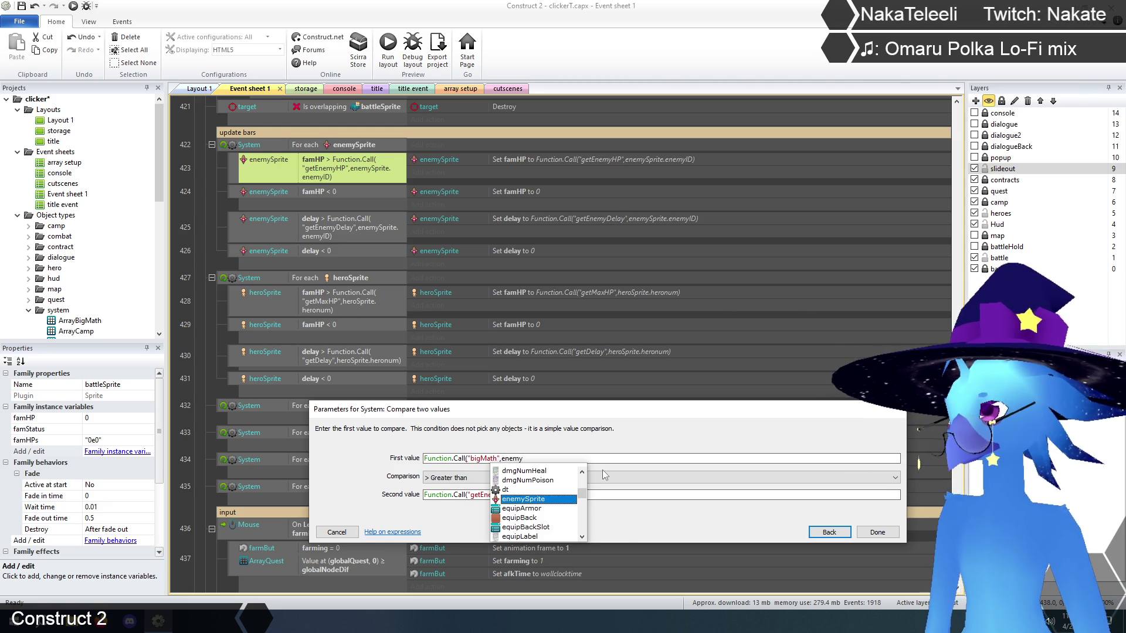
key("Return")
type(".")
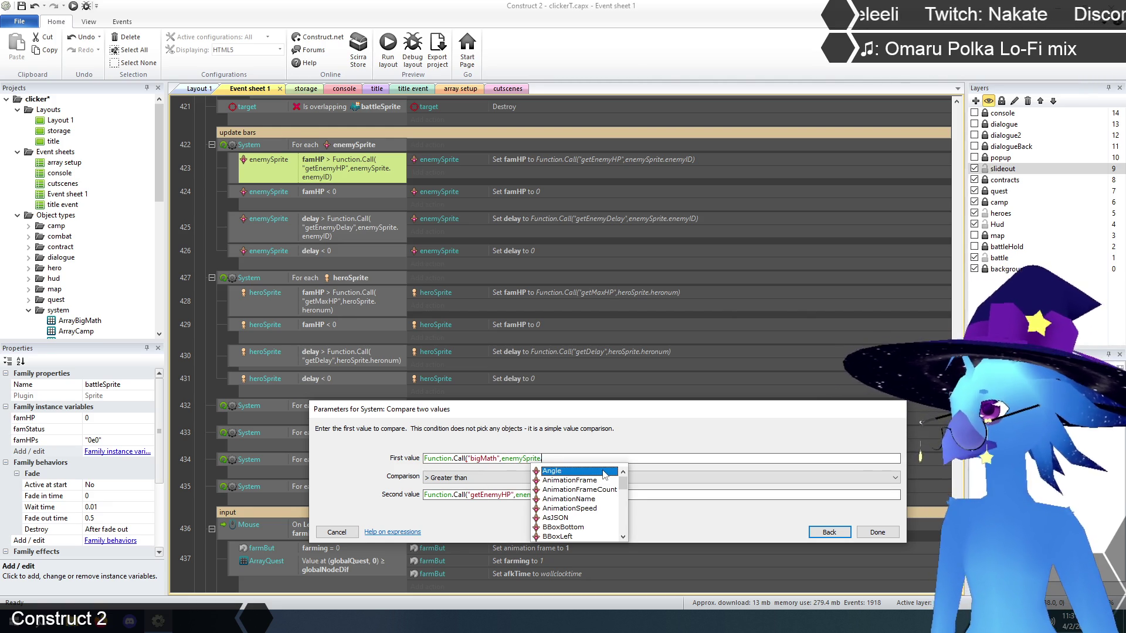
type("fam")
key("Return")
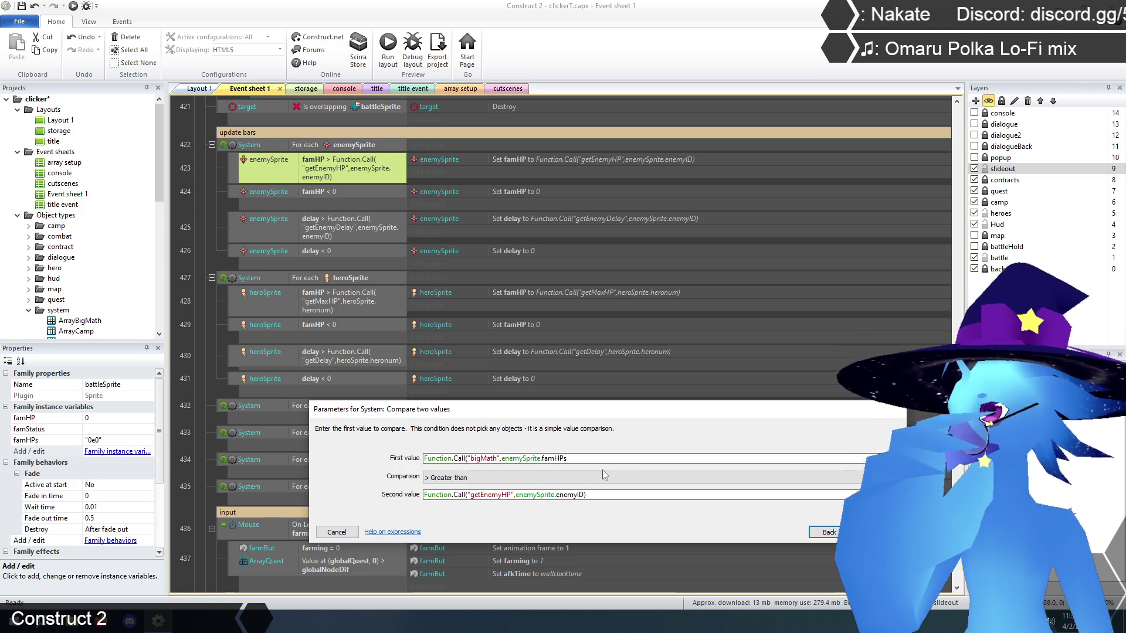
type(",\">\",")
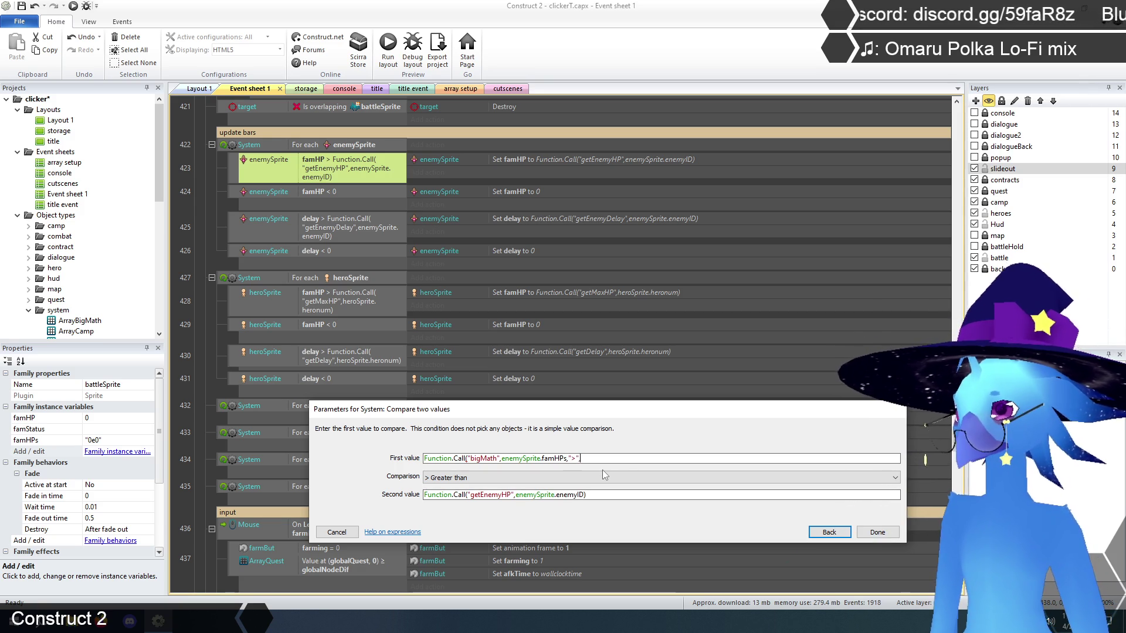
Append the getEnemyHP call to the first value and require it to equal 1
left_click(599, 496)
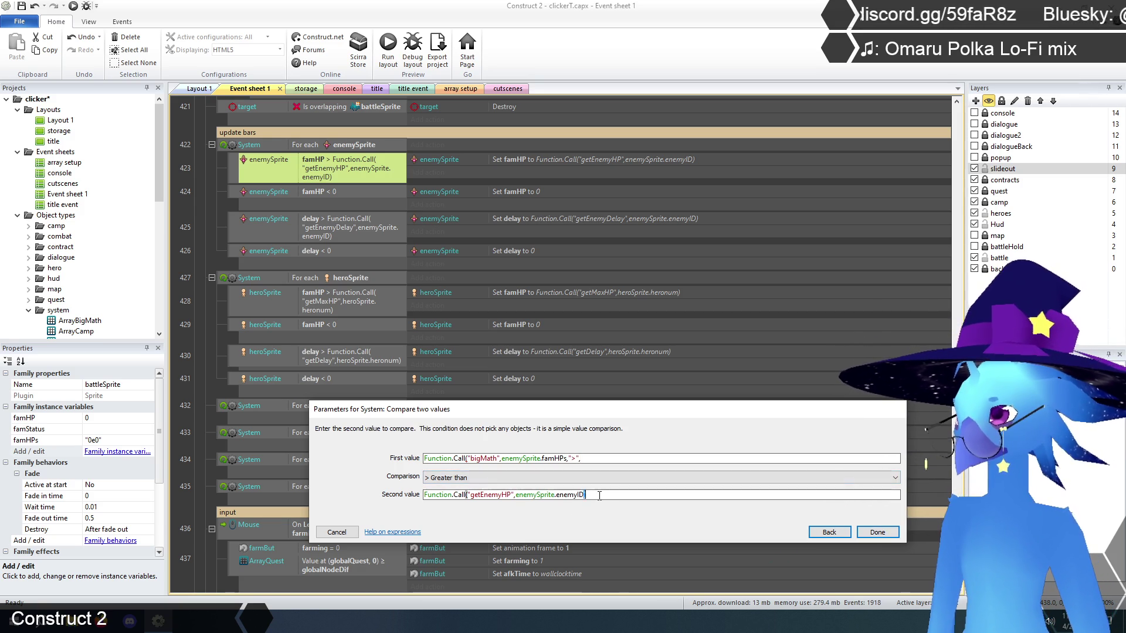
key("ctrl+a")
key("ctrl+c")
left_click(597, 460)
key("ctrl+v")
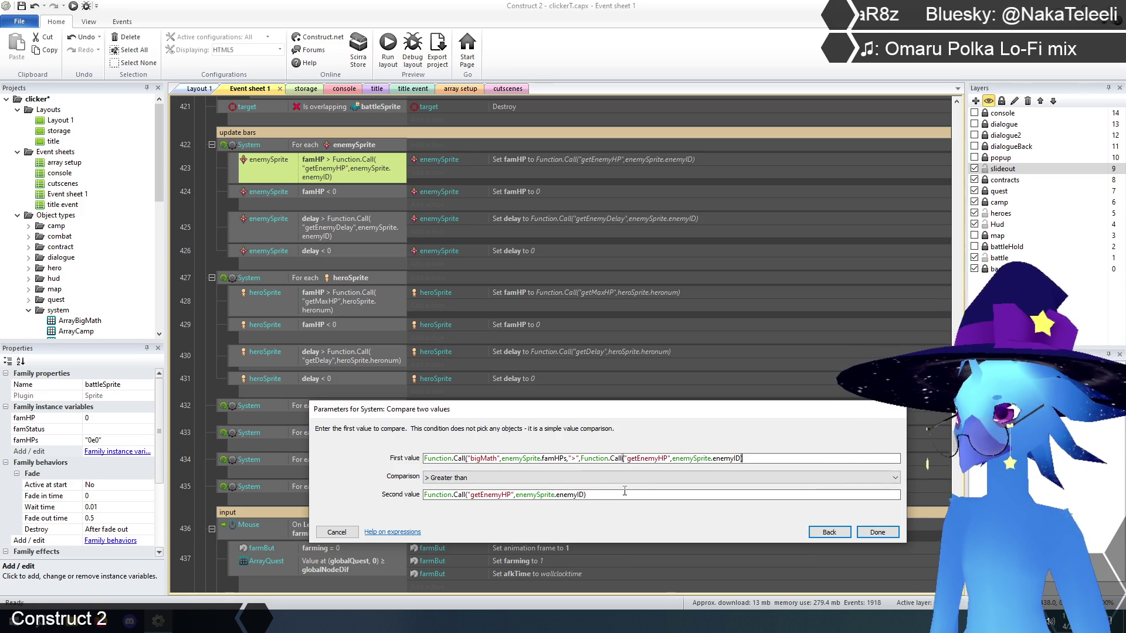
type(")")
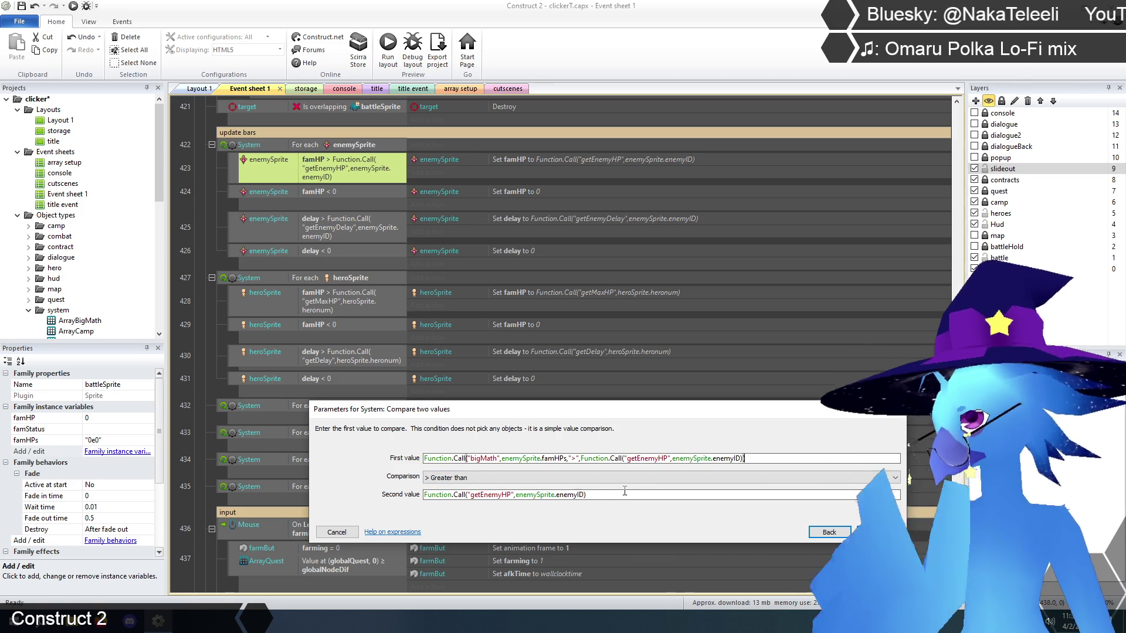
left_click(469, 478)
left_click(446, 488)
left_click(457, 495)
triple_click(457, 496)
type("1")
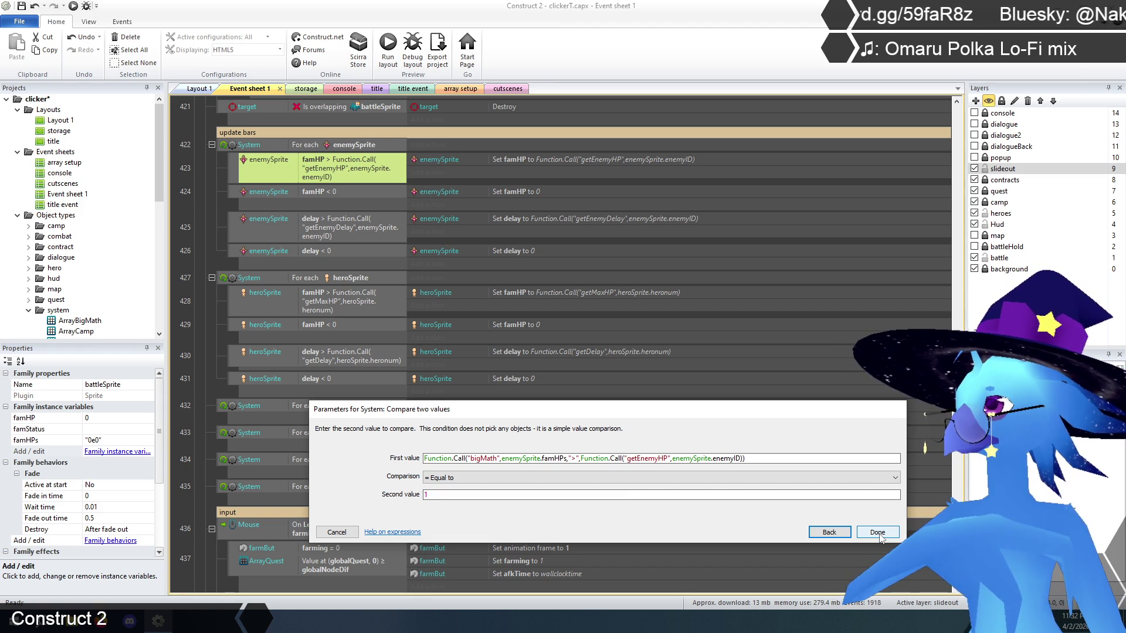
left_click(878, 533)
Switch event 423's Set action variable from famHP to famHPs
left_click(203, 212)
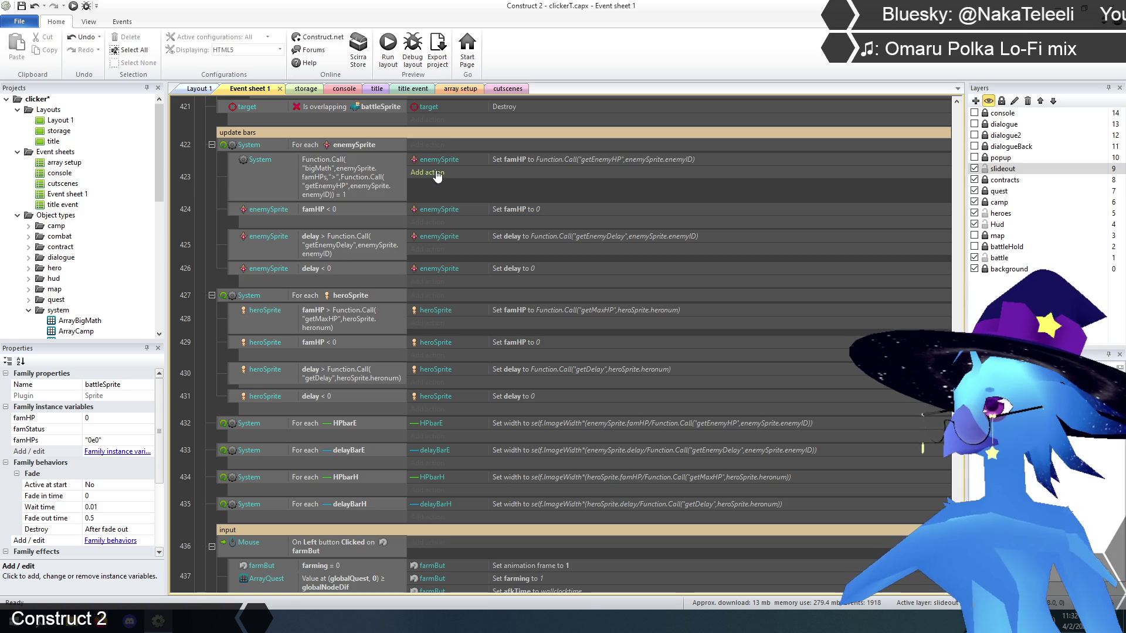
double_click(532, 158)
left_click(460, 461)
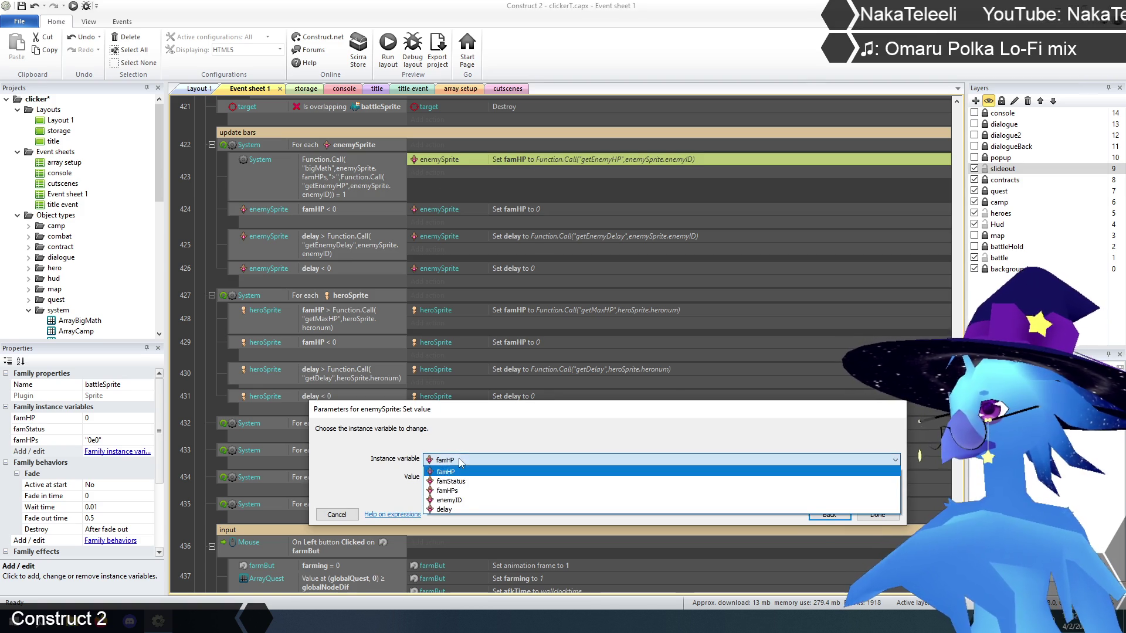
left_click(449, 491)
left_click(861, 519)
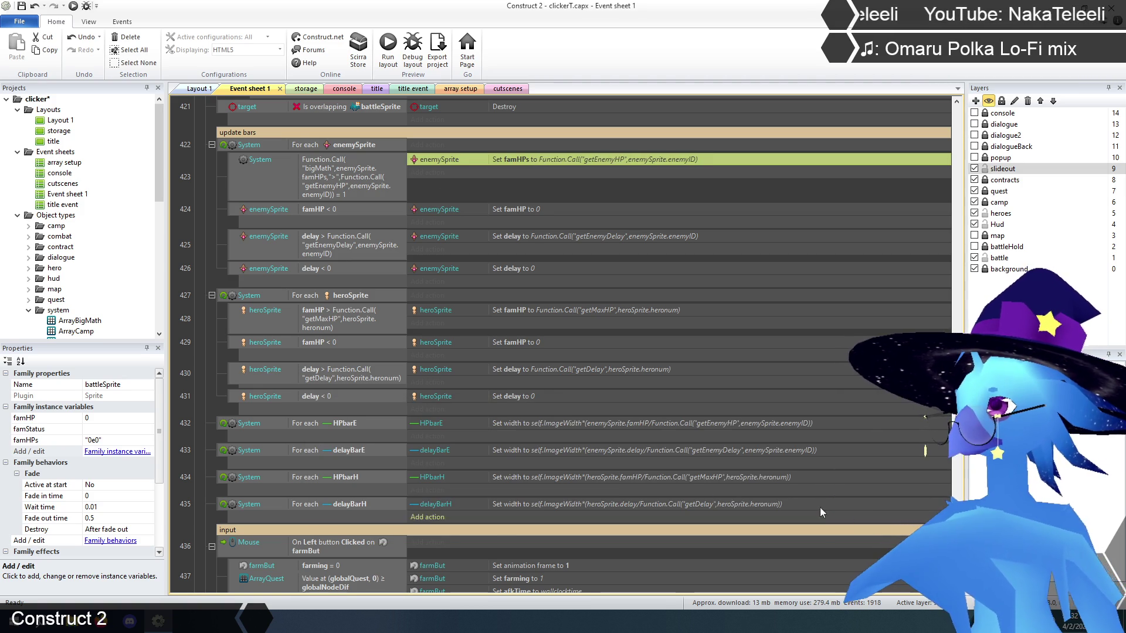
left_click(196, 259)
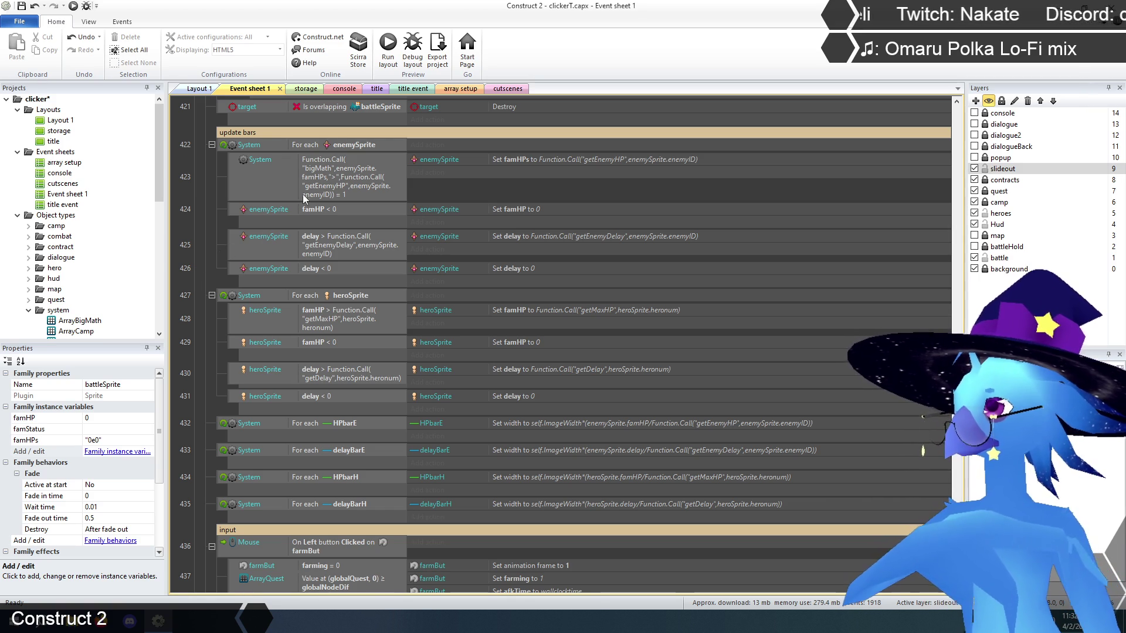
left_click(346, 198)
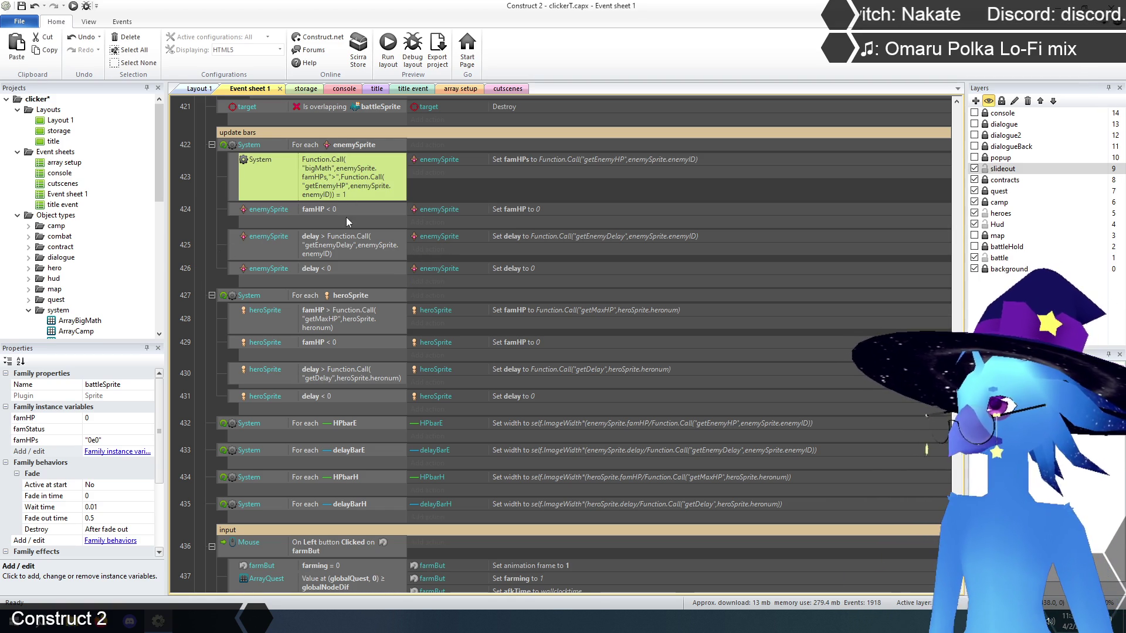
Copy the bigMath condition into event 424 and change it to famHPs < "0e0"
key("ctrl+c")
left_click(350, 212)
key("ctrl+v")
double_click(336, 241)
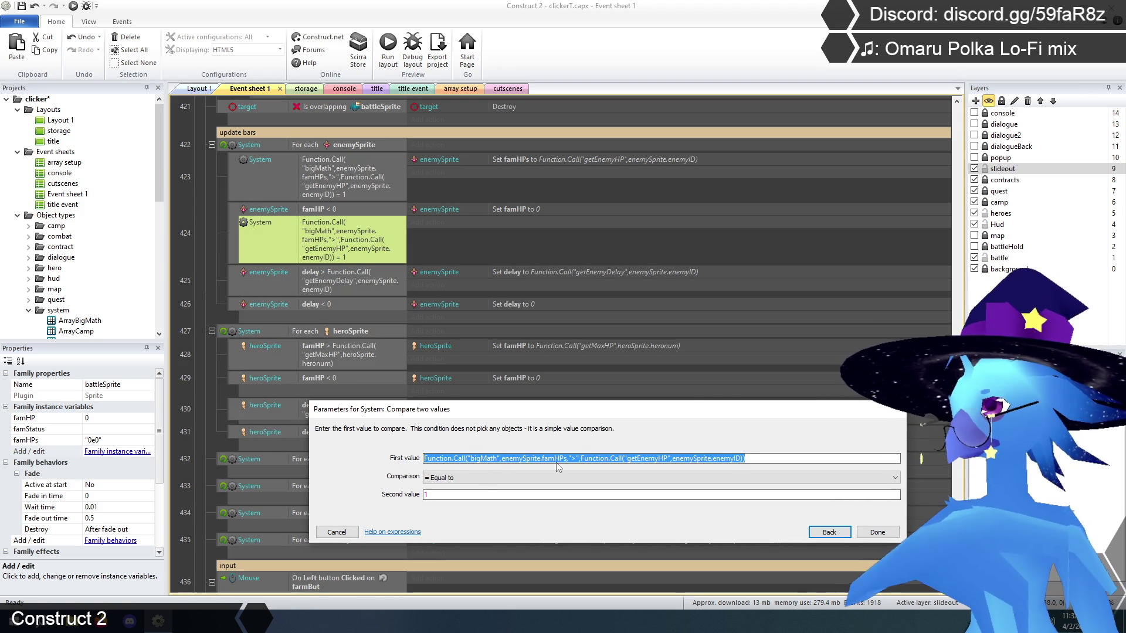
left_click(578, 461)
key("BackSpace")
type("<")
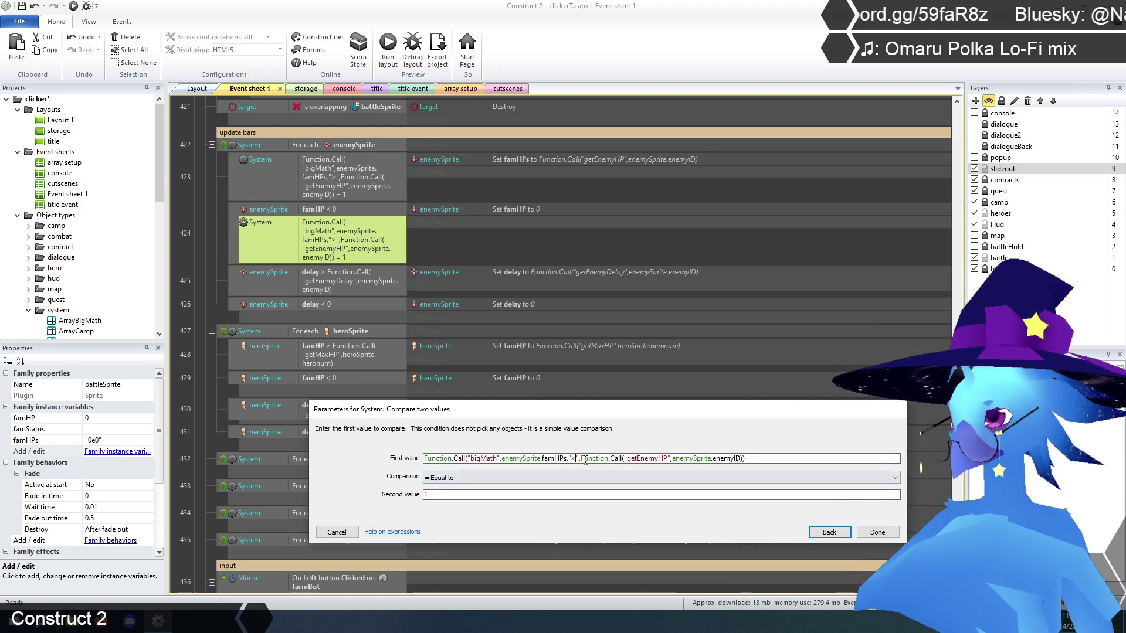
left_click_drag(581, 459, 741, 459)
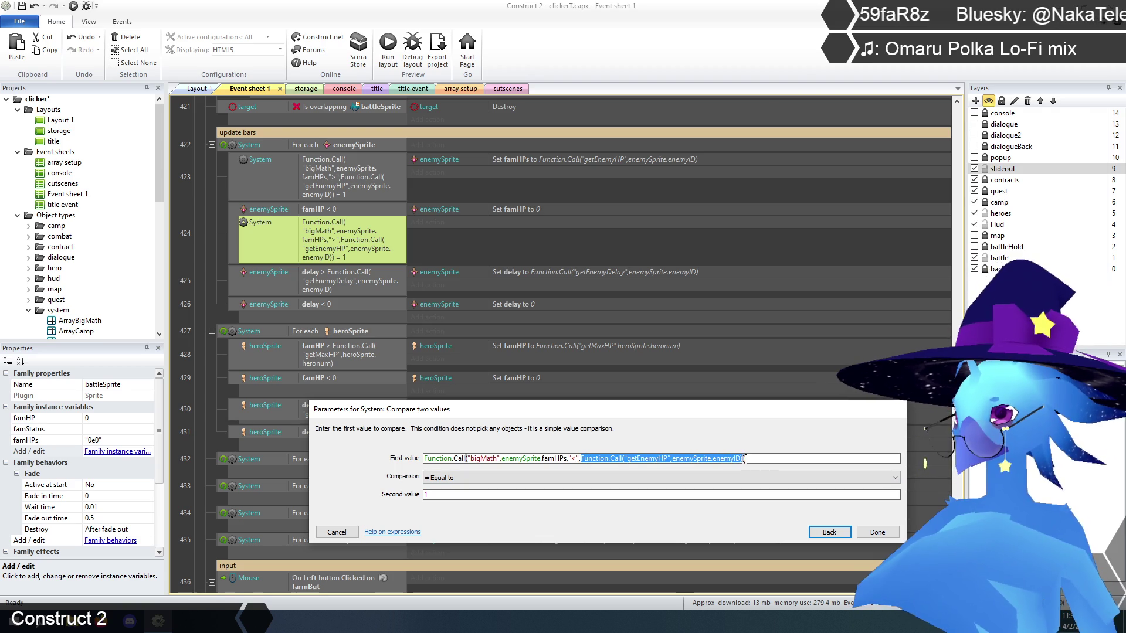
key("BackSpace")
type("\"0e0\"")
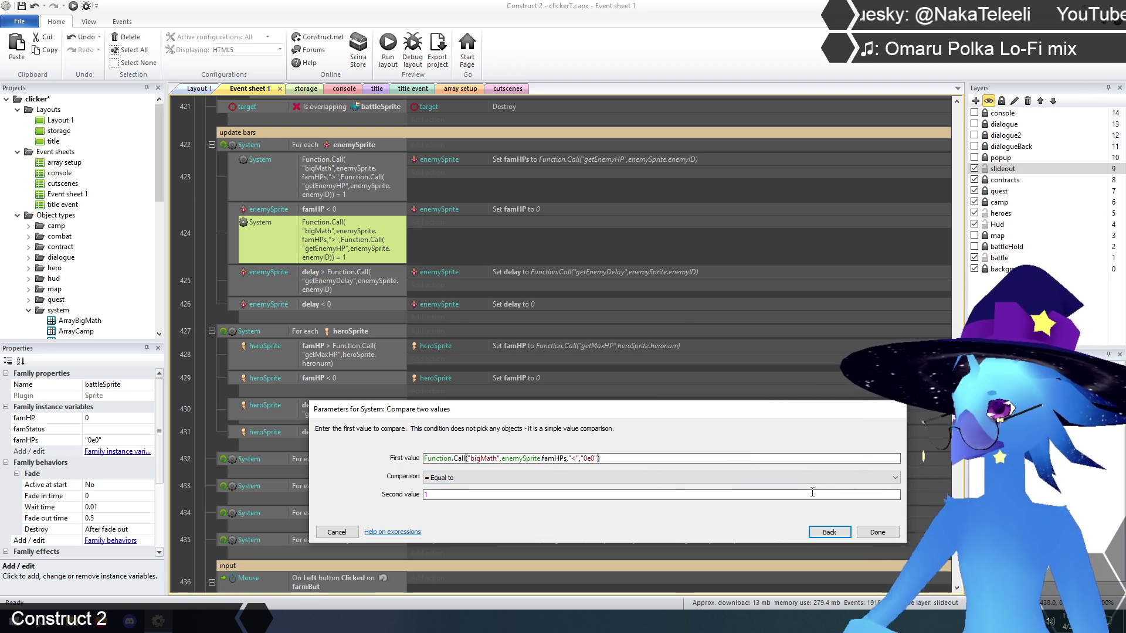
left_click(878, 533)
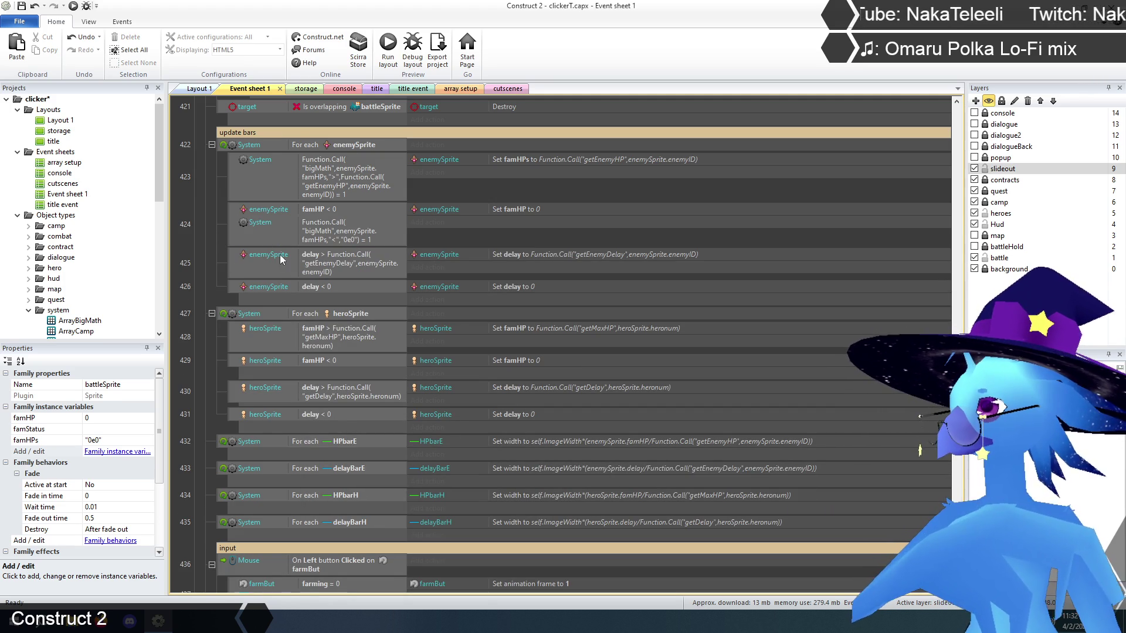
Delete event 424's famHP < 0 condition and make its action set famHPs to "0e0"
left_click(325, 209)
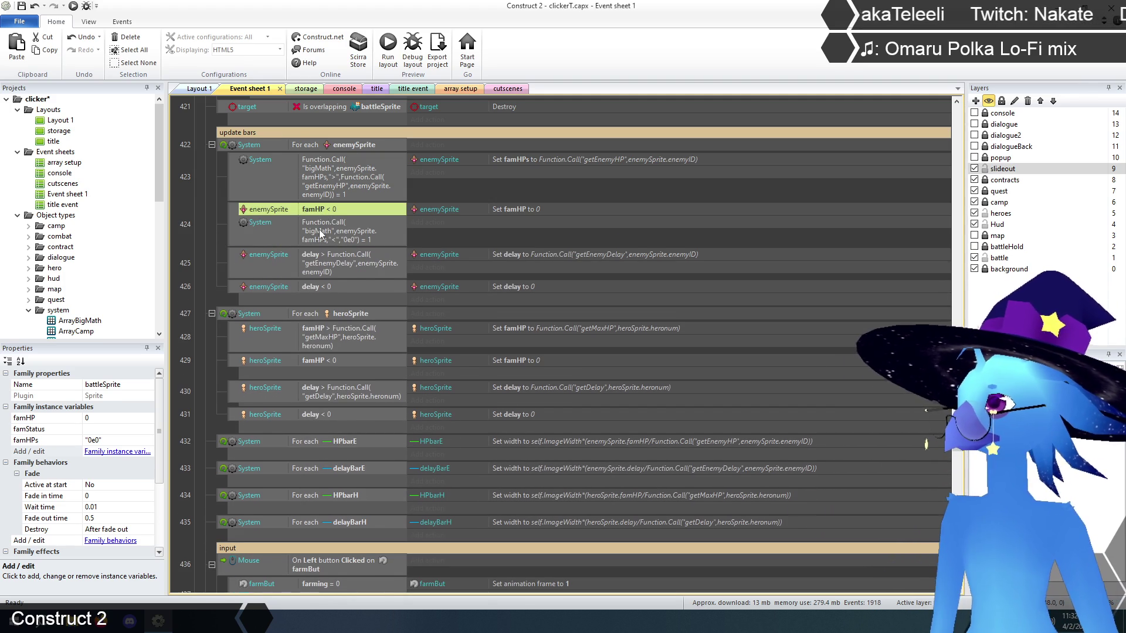
key("Delete")
double_click(525, 209)
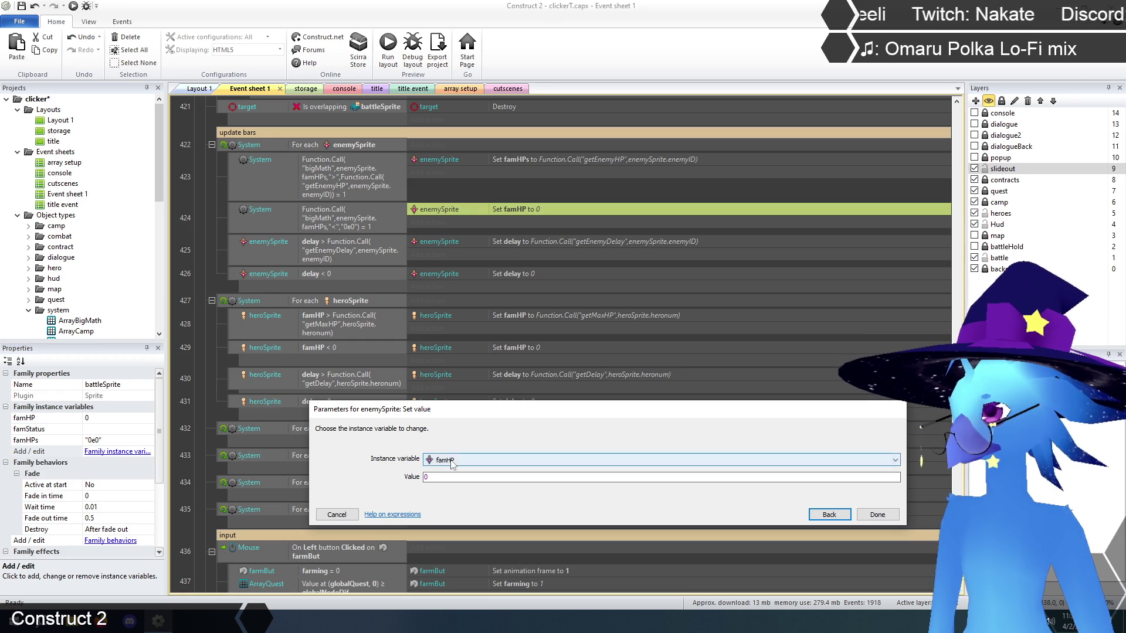
left_click(475, 460)
left_click(459, 493)
left_click(452, 477)
key("BackSpace")
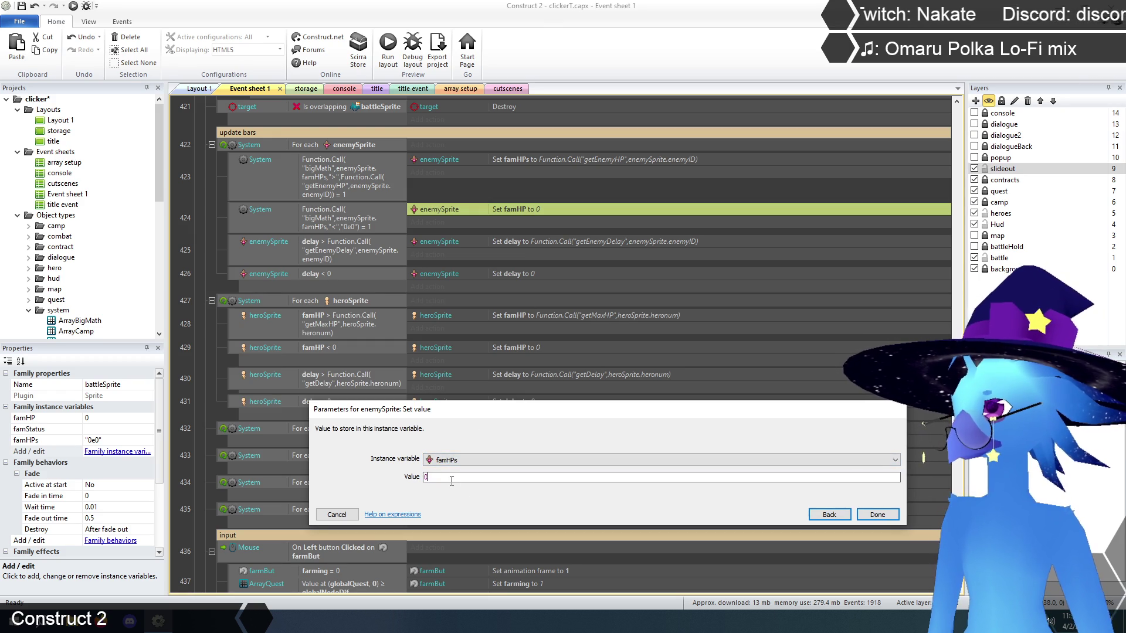
type("\"0e0\"")
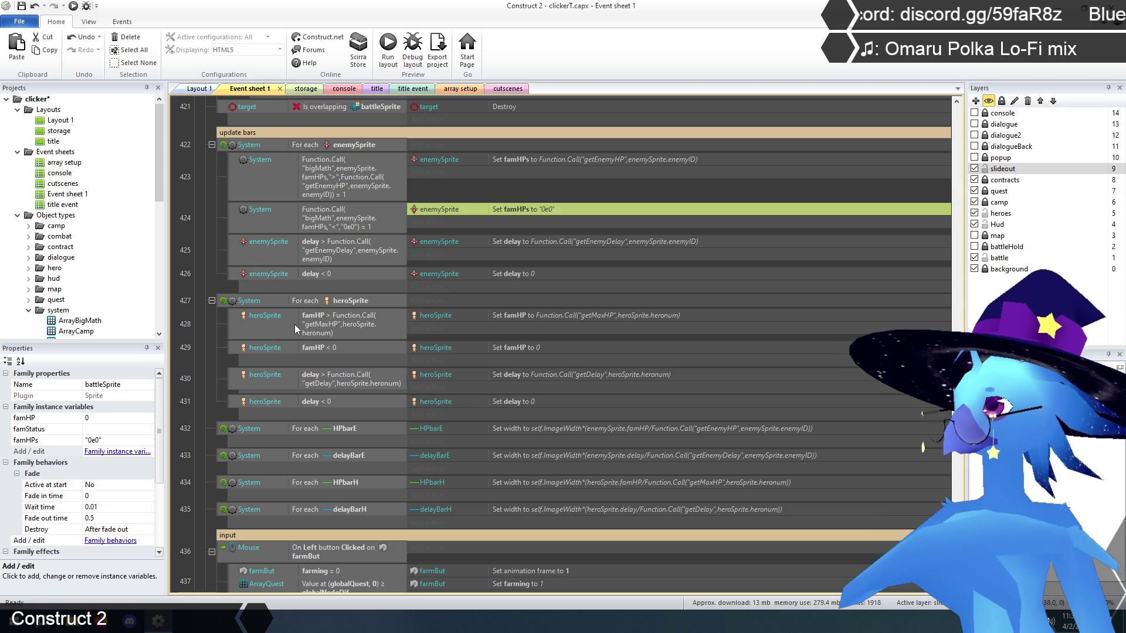
left_click(190, 244)
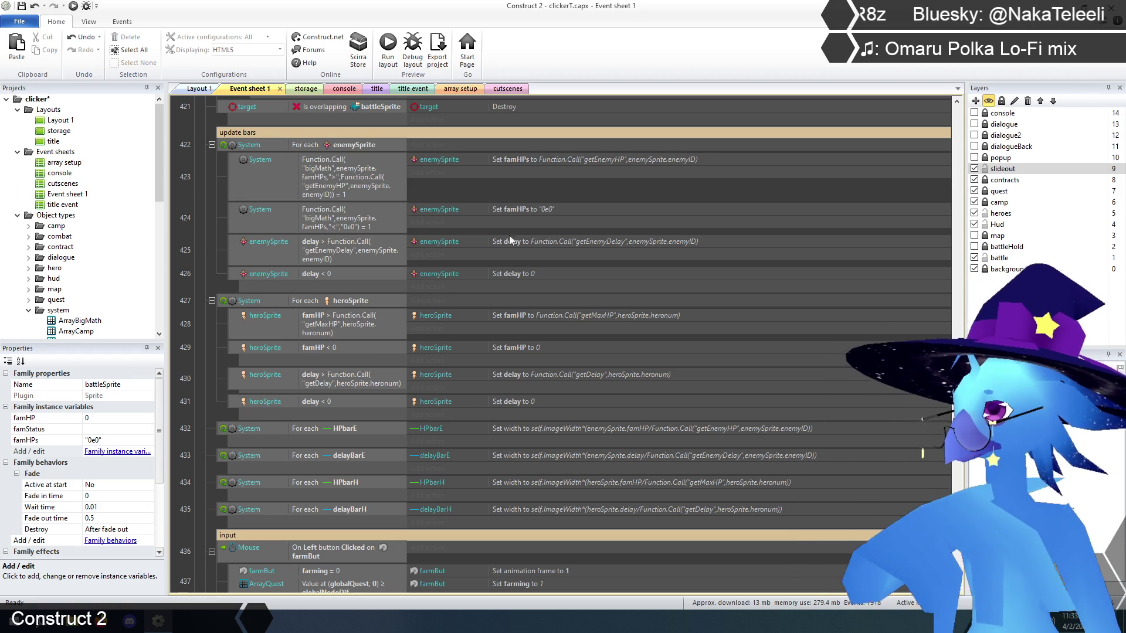
left_click(325, 325)
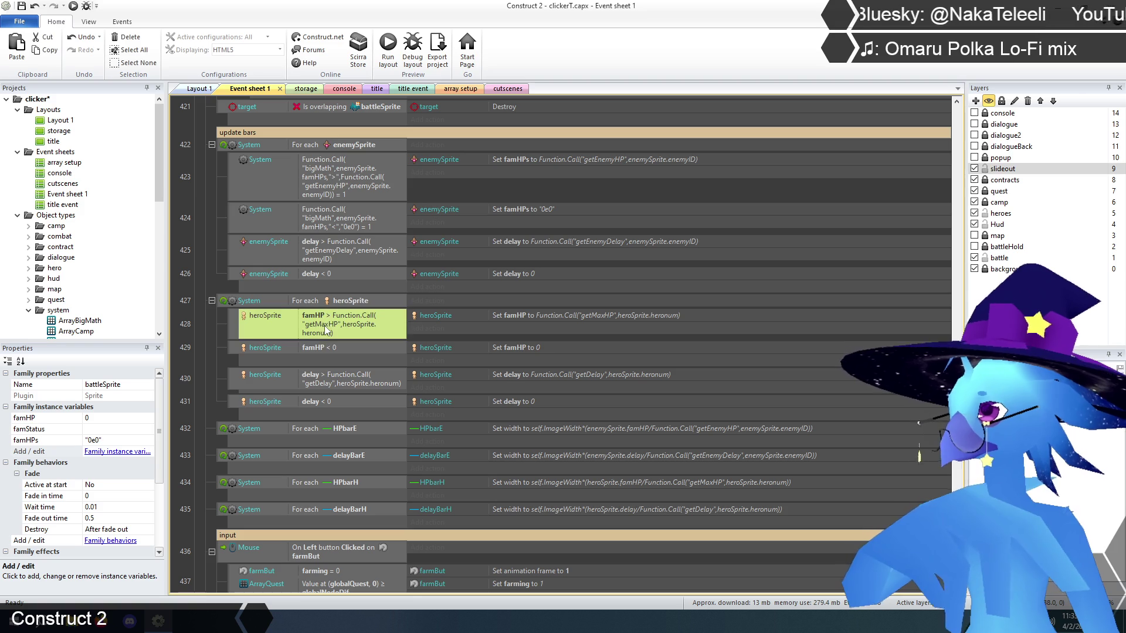
Paste event 423's bigMath condition into event 428, replacing enemySprite with heroSprite
left_click(326, 169)
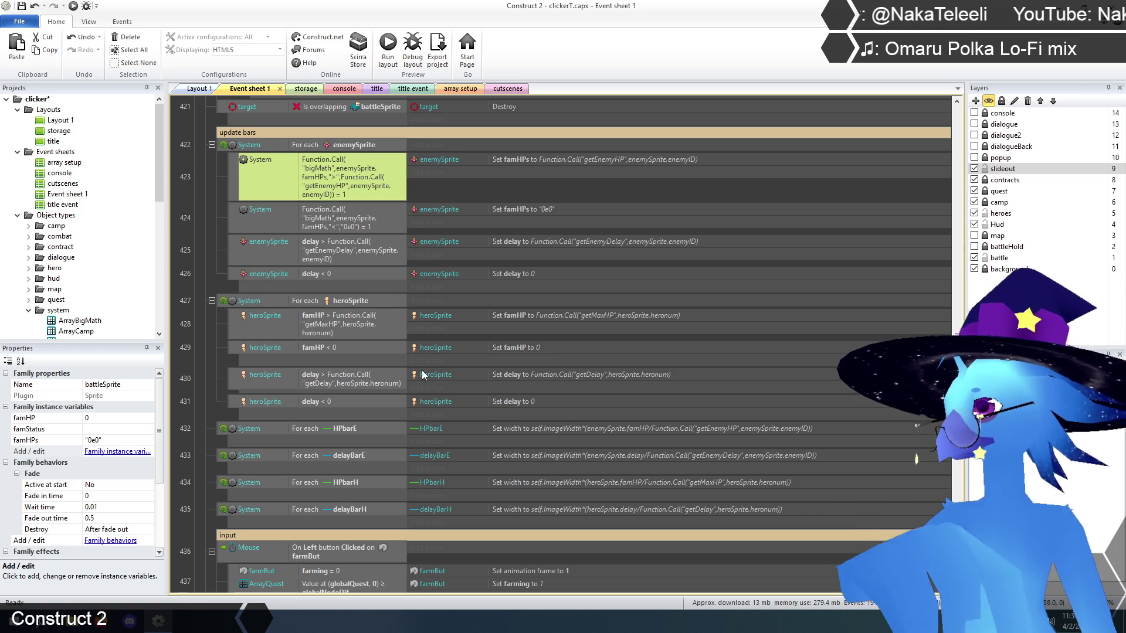
left_click(330, 321)
key("ctrl+v")
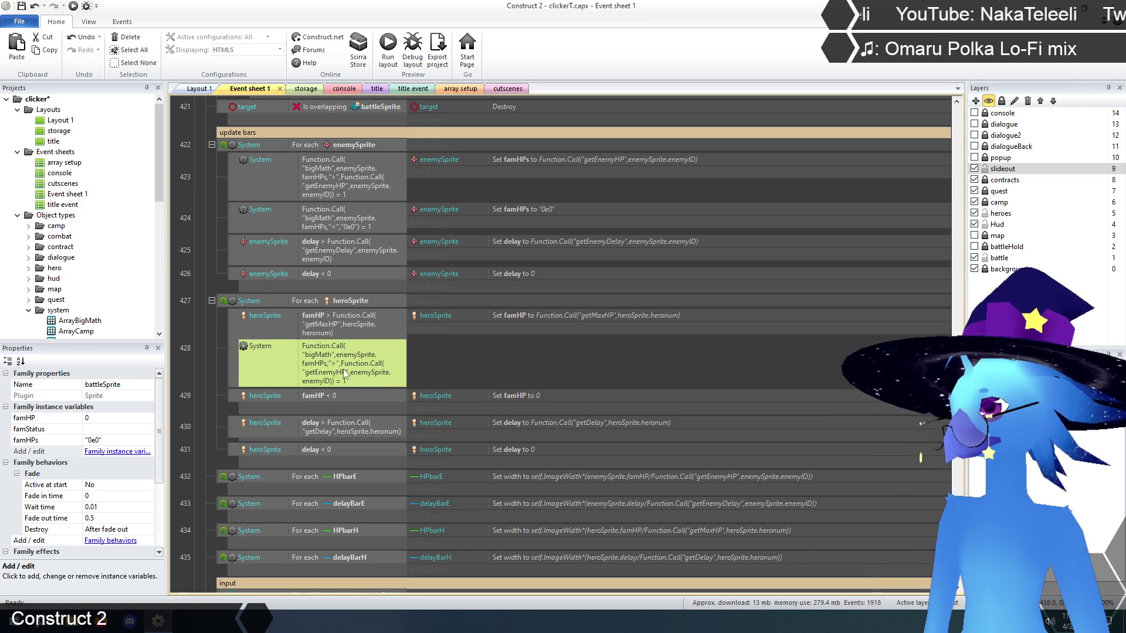
double_click(340, 361)
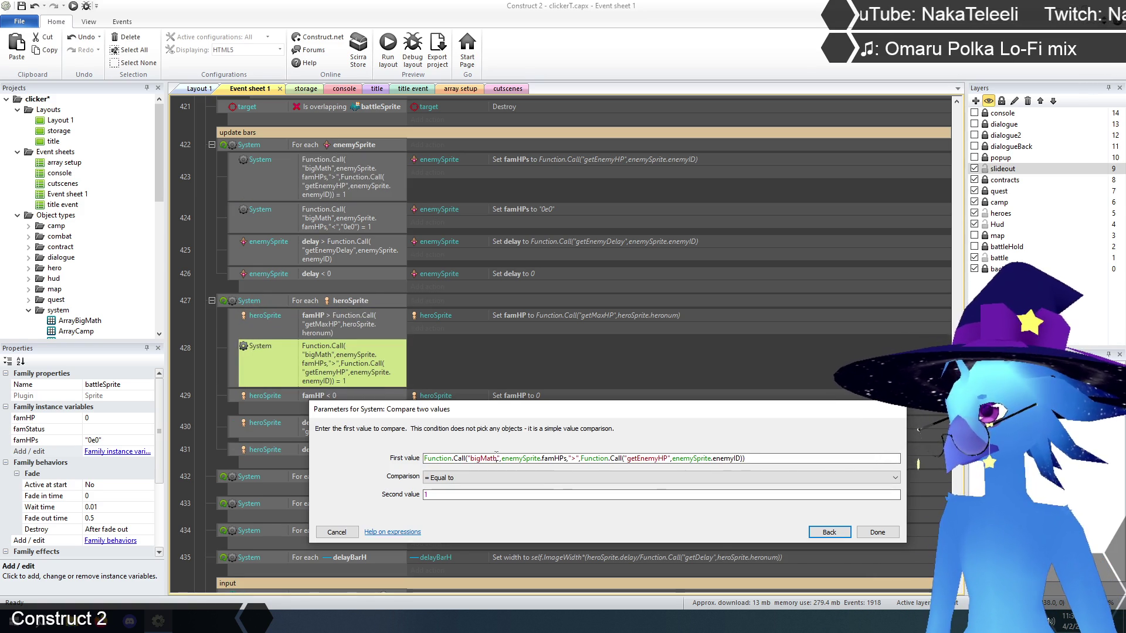
left_click(531, 463)
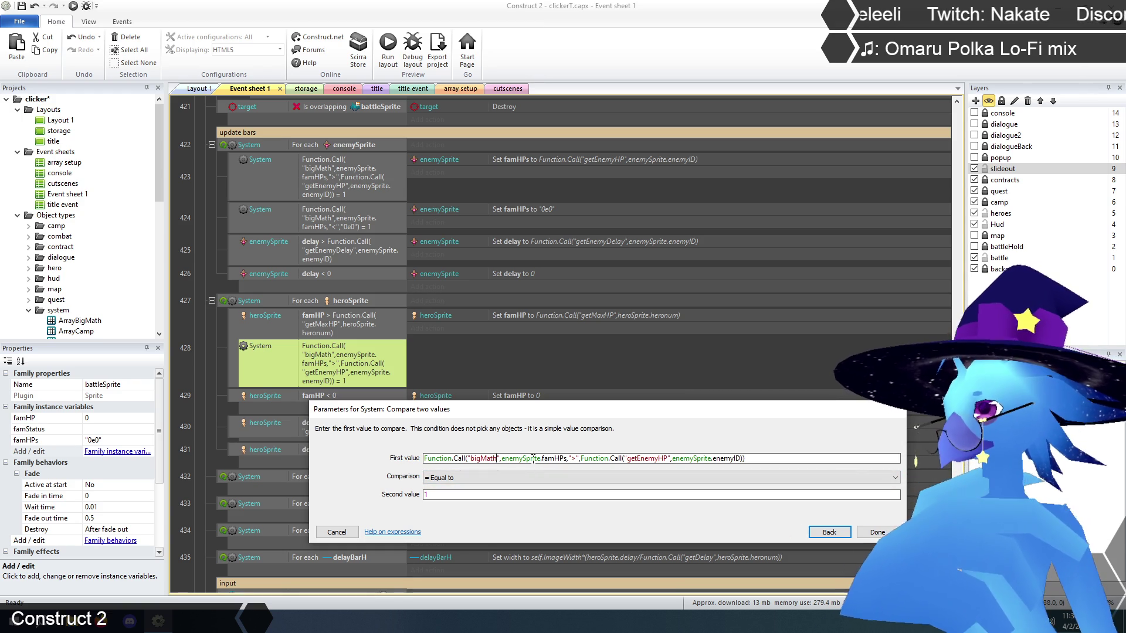
mouse_move(502, 458)
left_mouse_down()
mouse_move(566, 459)
mouse_move(540, 458)
left_mouse_up()
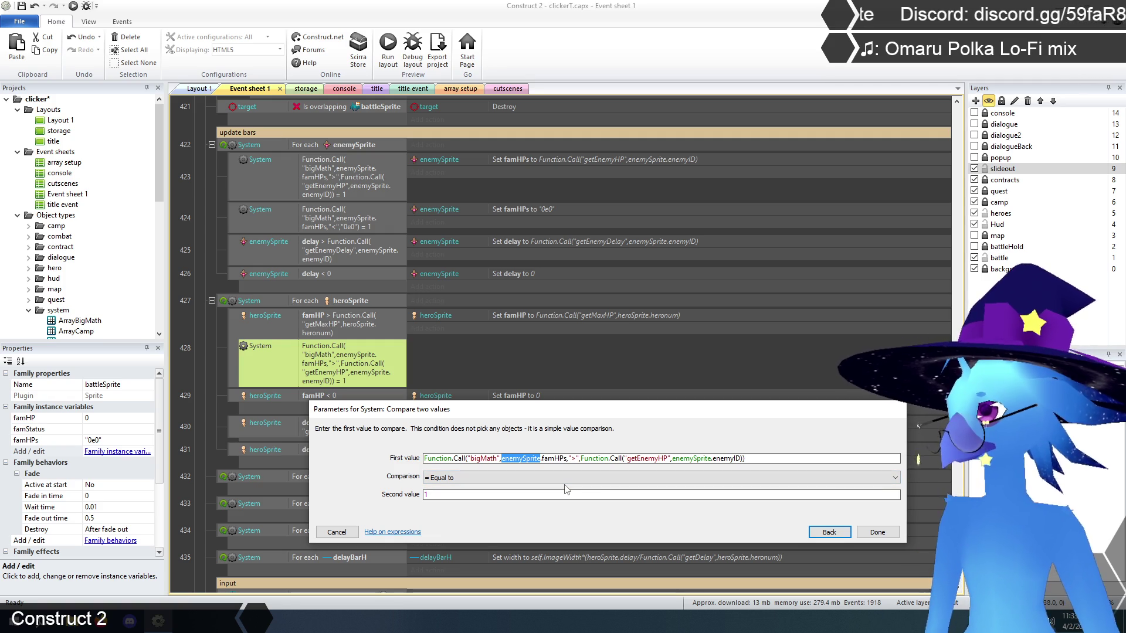
type("heroS")
key("Return")
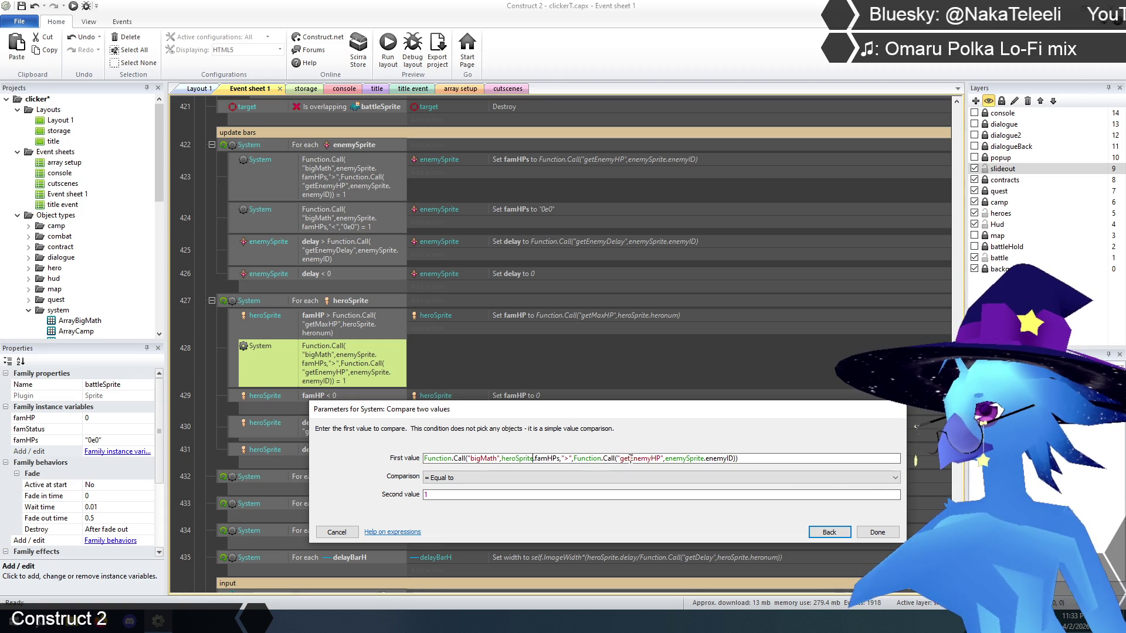
Change the compared value to getMaxHP with argument heroSprite.heronum
left_click_drag(631, 458, 653, 459)
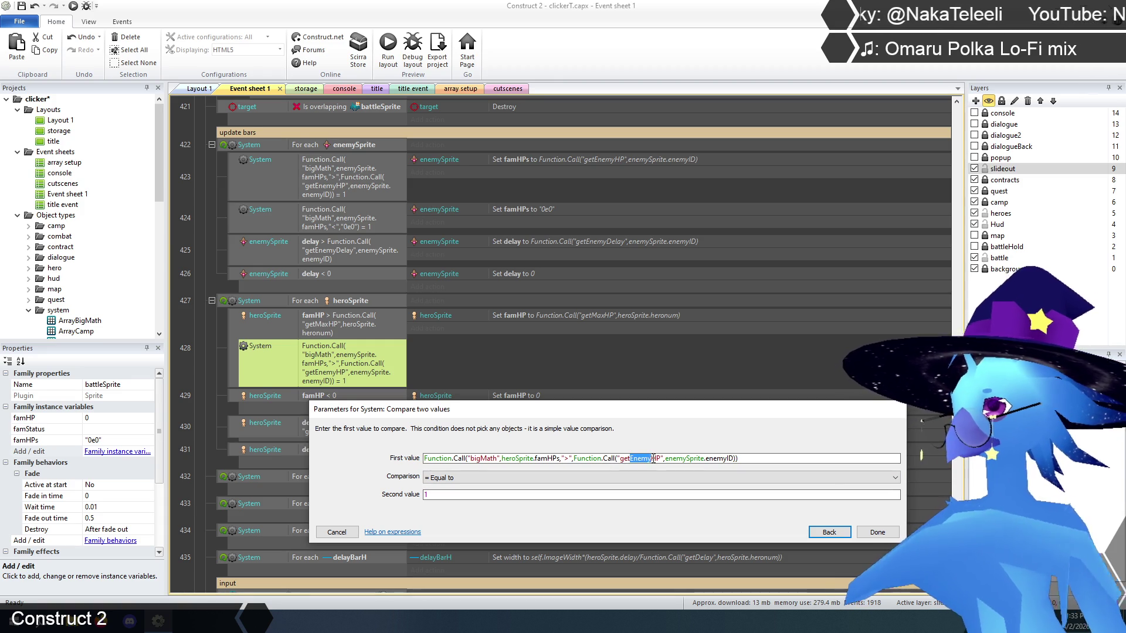
type("M")
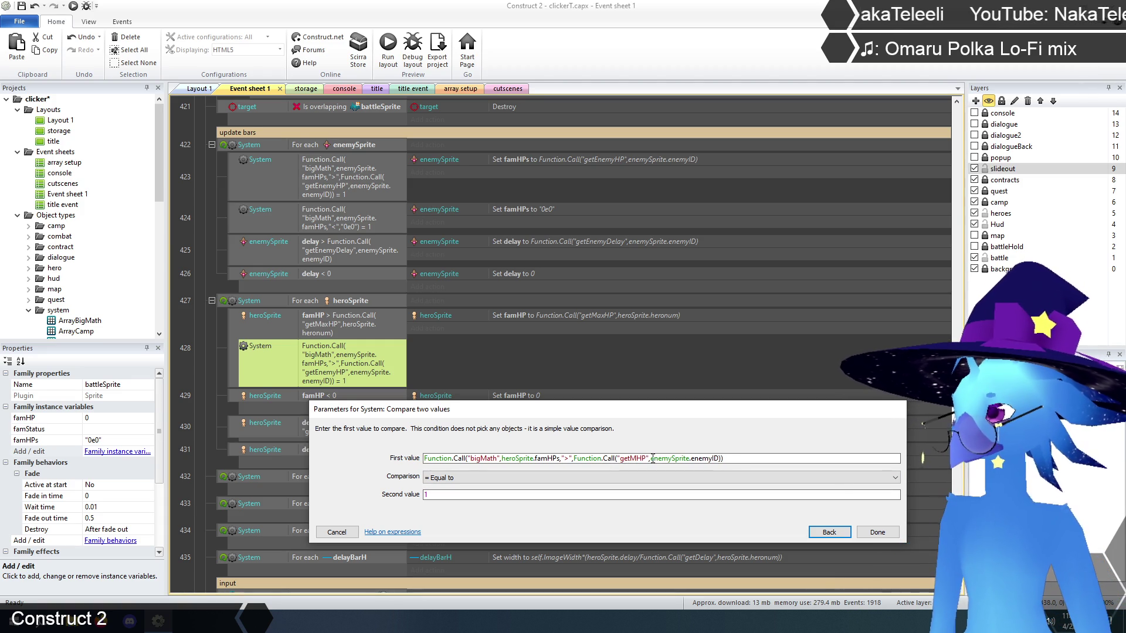
type("ax")
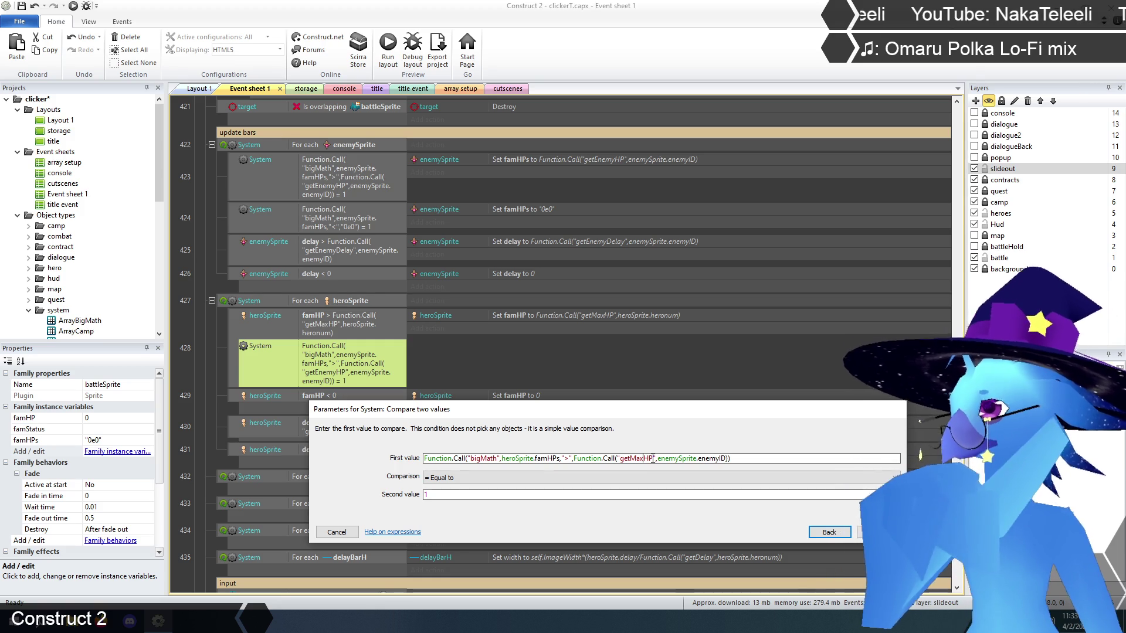
left_click_drag(657, 459, 729, 458)
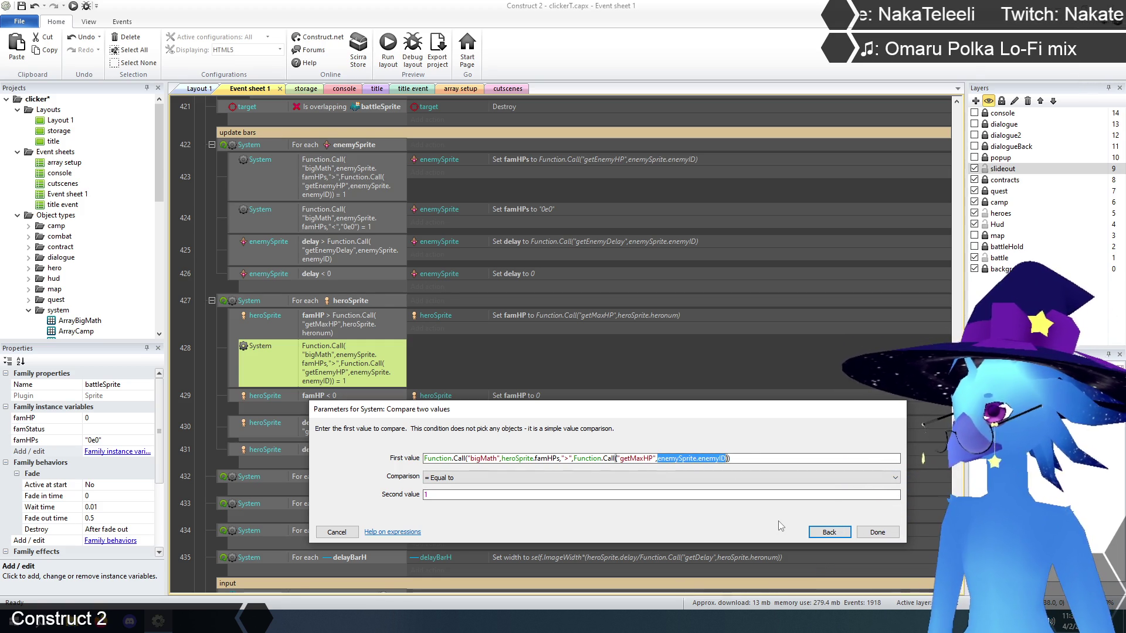
type("herosp")
key("Return")
type(".")
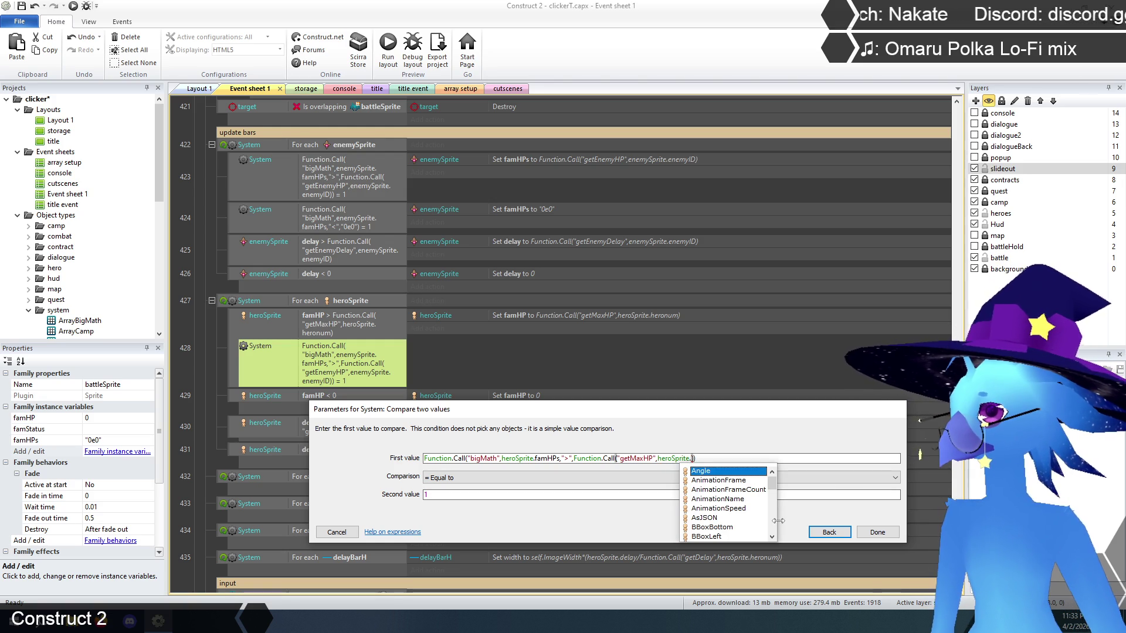
type("her")
key("Return")
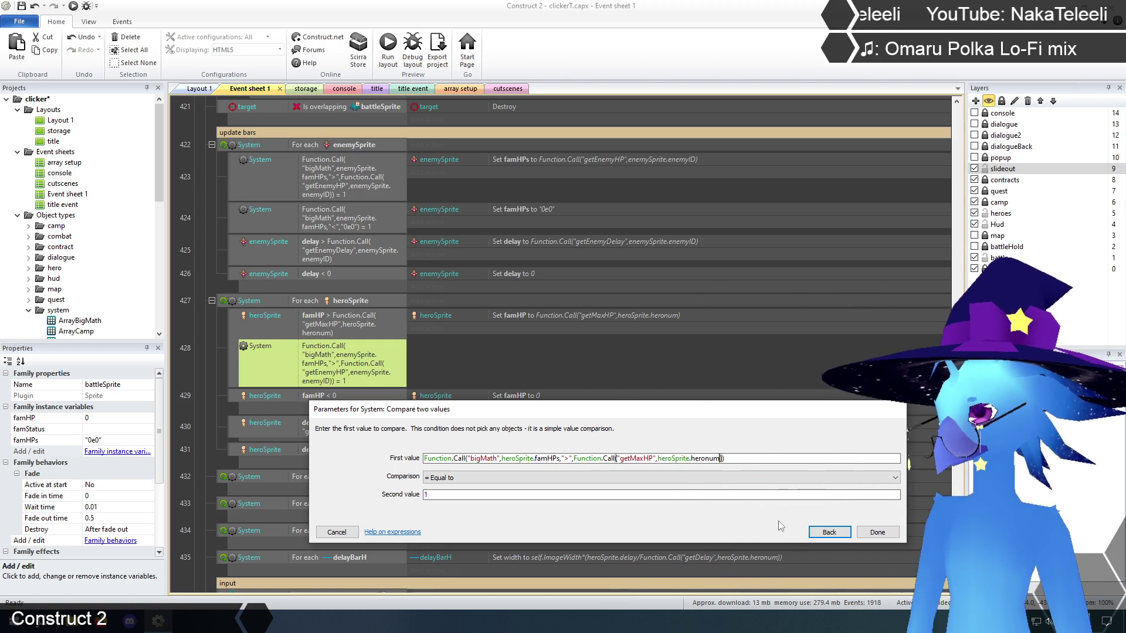
left_click(874, 532)
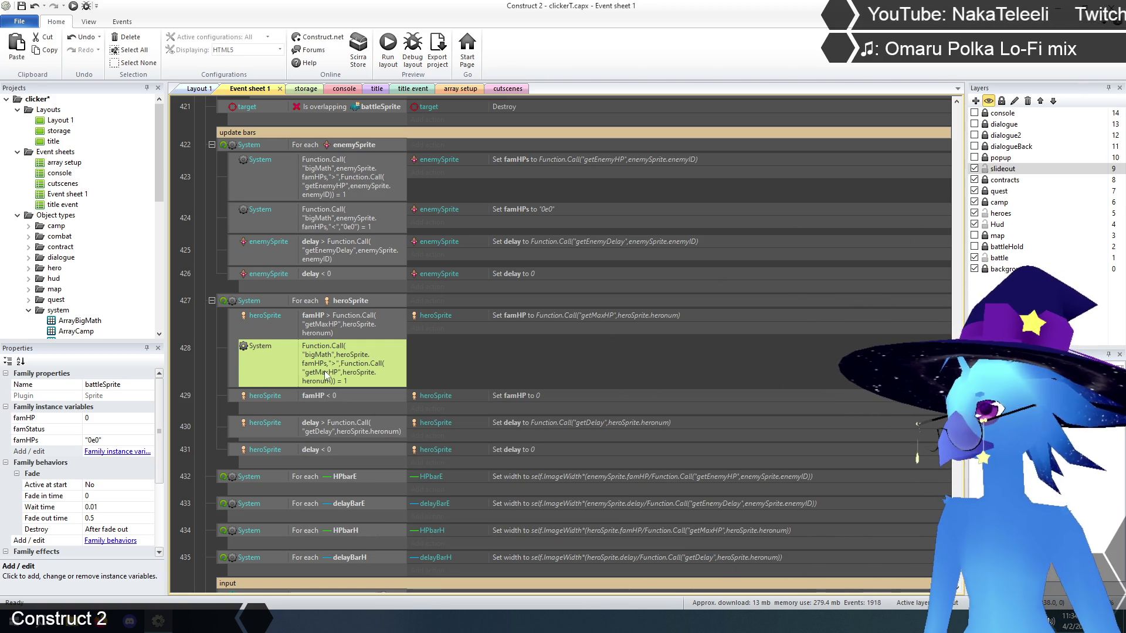
Delete the old famHP > getMaxHP condition and switch the action to famHPs
left_click(327, 322)
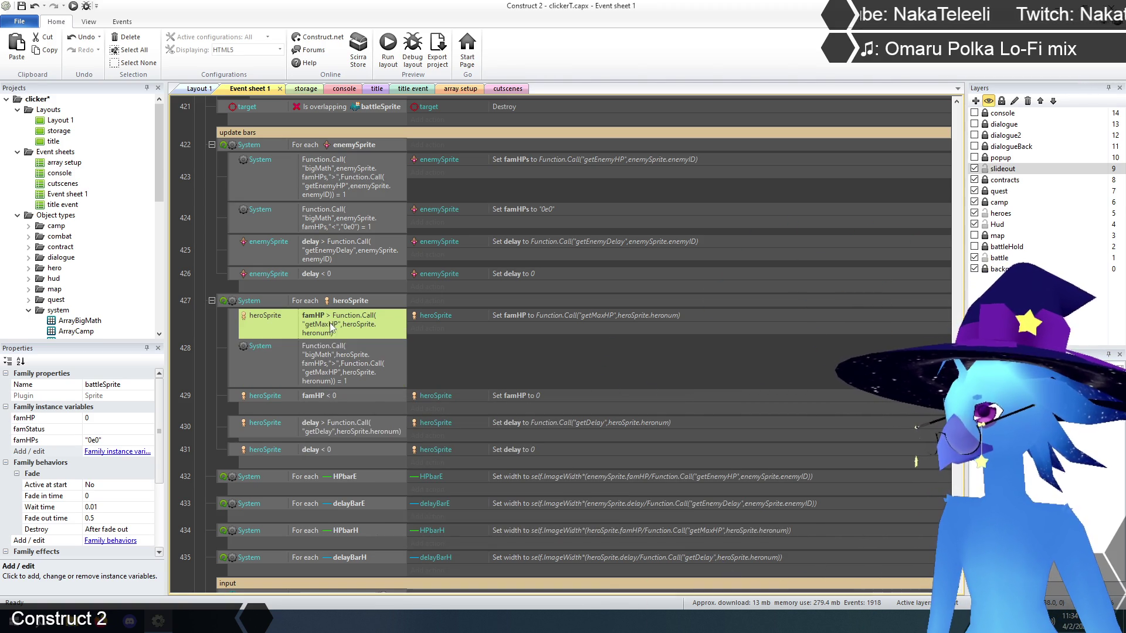
key("Delete")
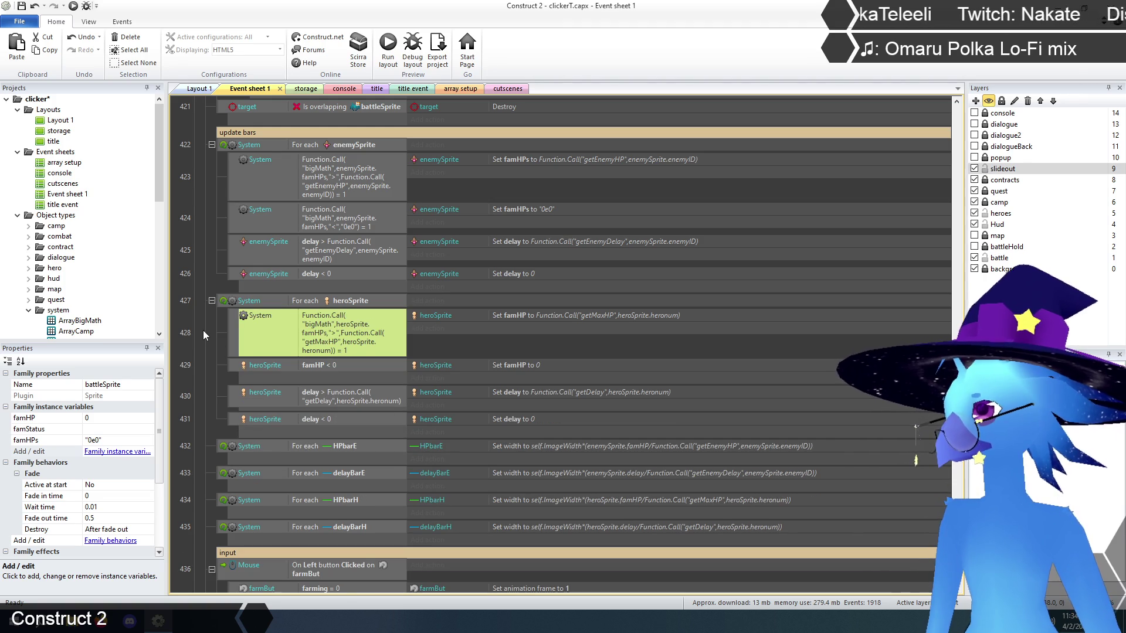
left_click(203, 331)
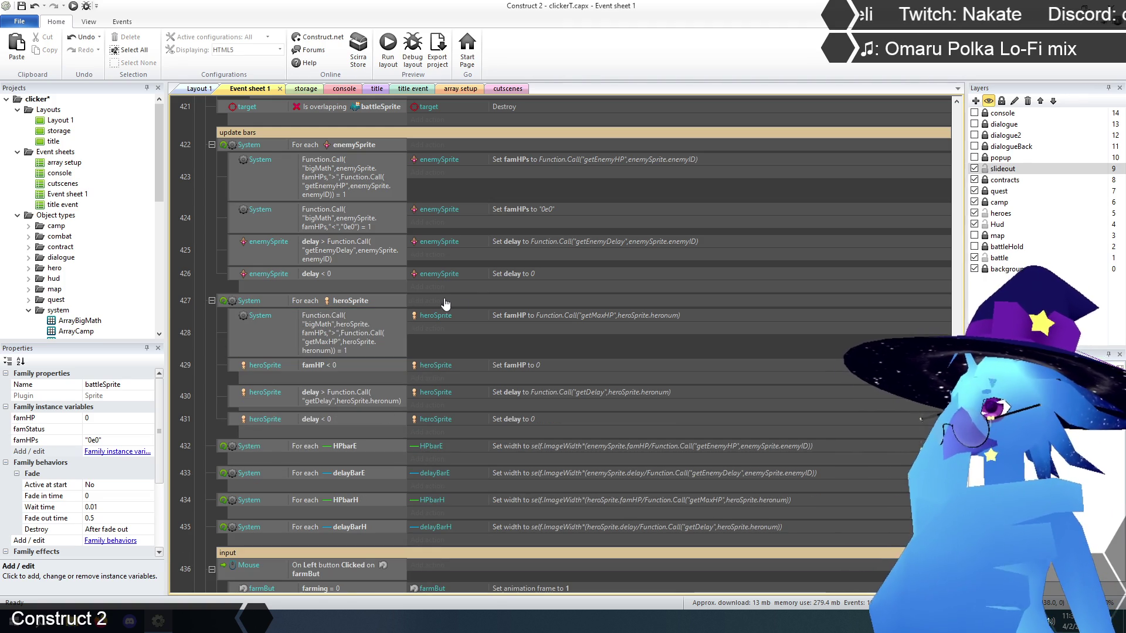
double_click(572, 316)
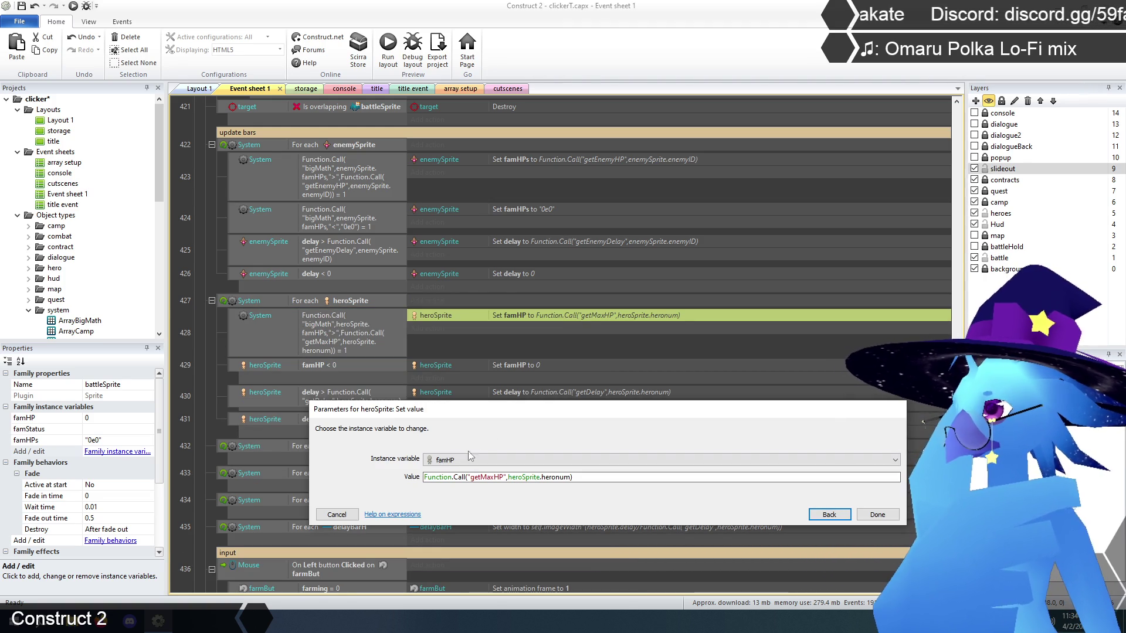
left_click(463, 460)
left_click(462, 490)
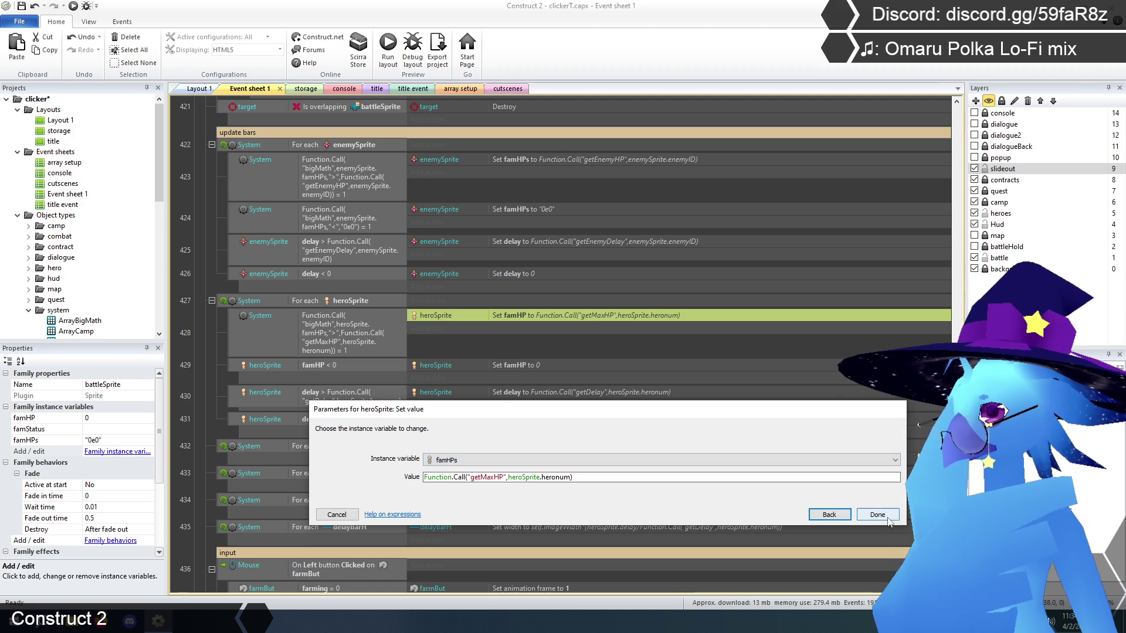
key("Return")
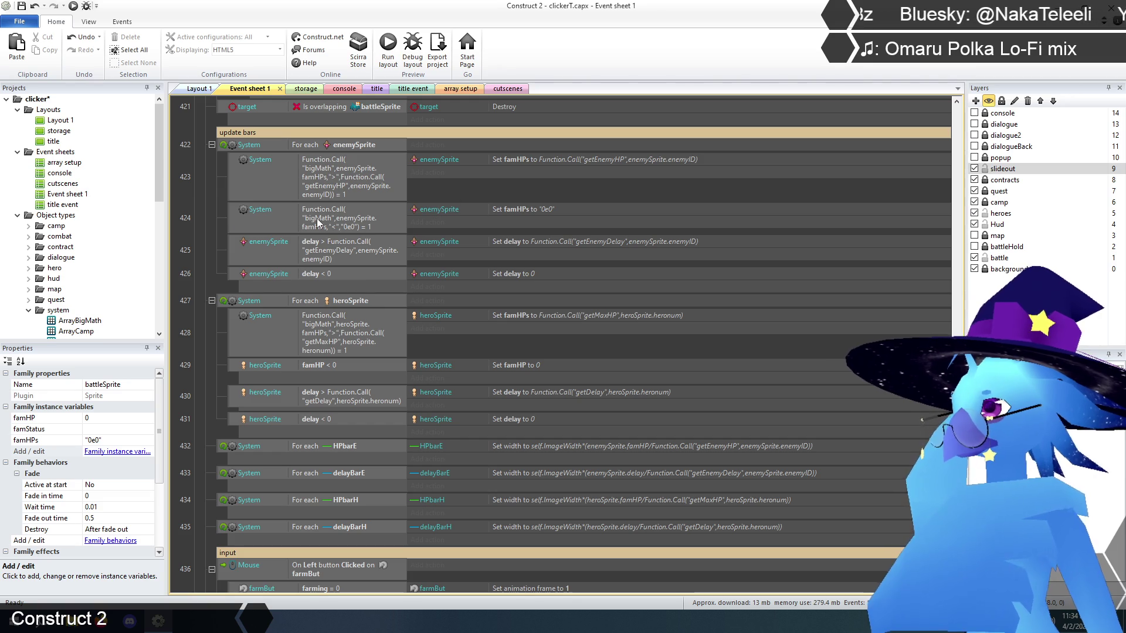
Paste event 424's bigMath comparison into event 429, using heroSprite instead of enemySprite
left_click(341, 232)
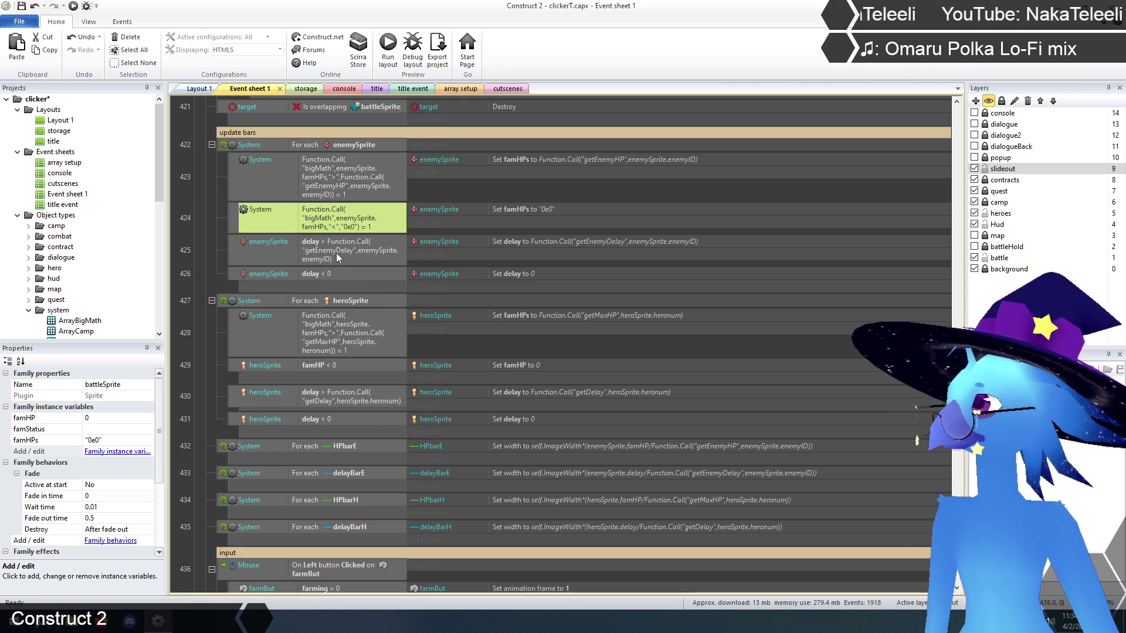
left_click(323, 371)
key("ctrl+v")
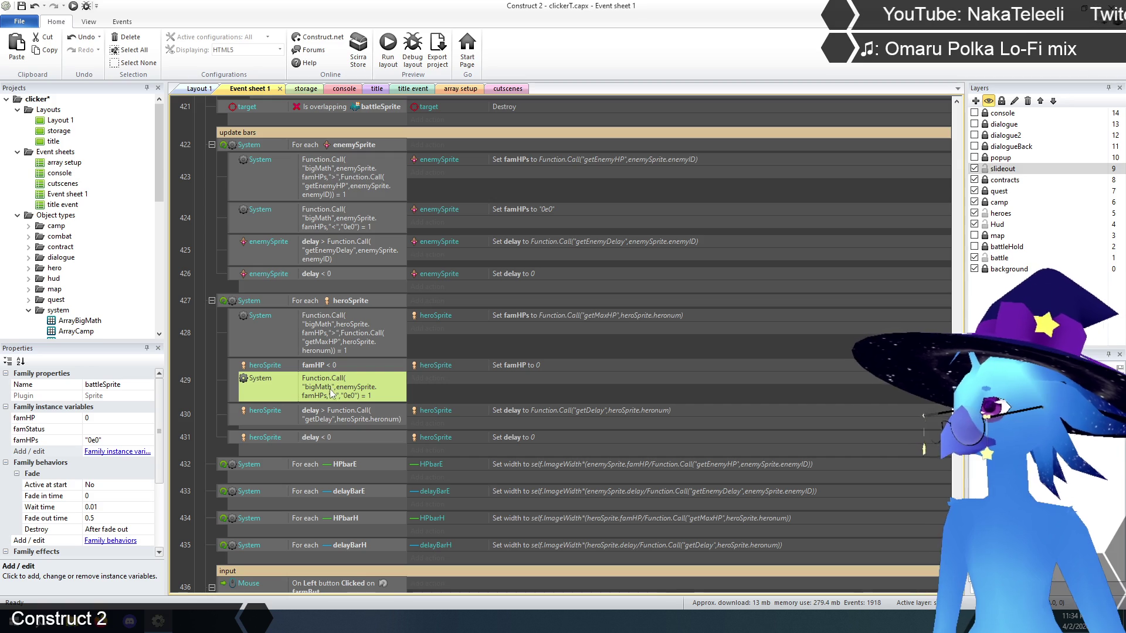
double_click(332, 392)
left_click(507, 460)
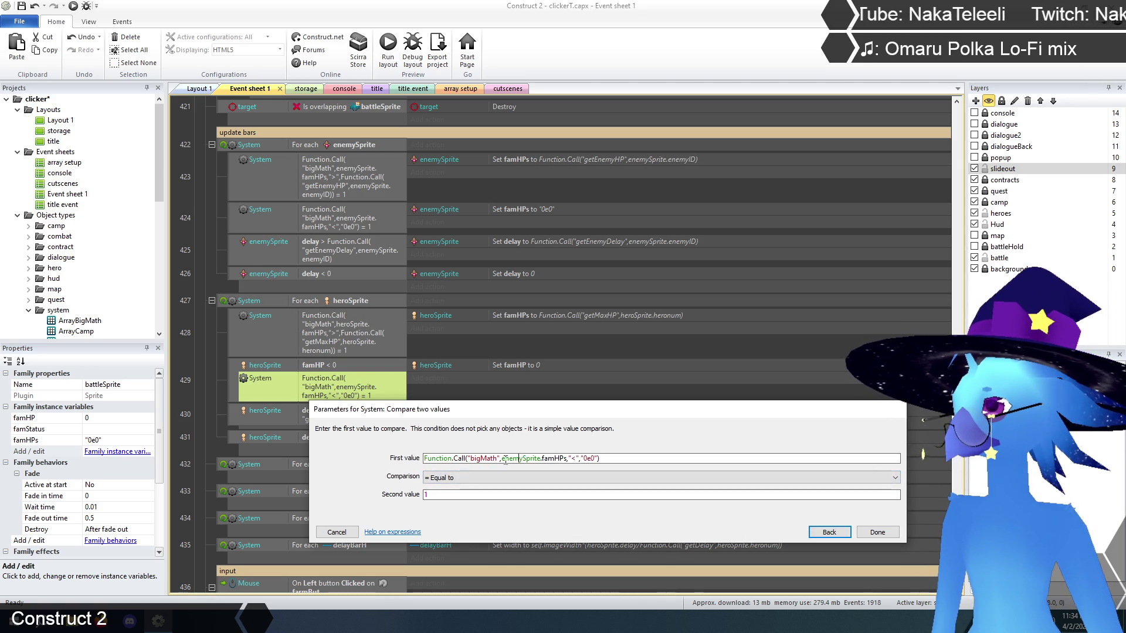
left_click_drag(504, 458, 540, 459)
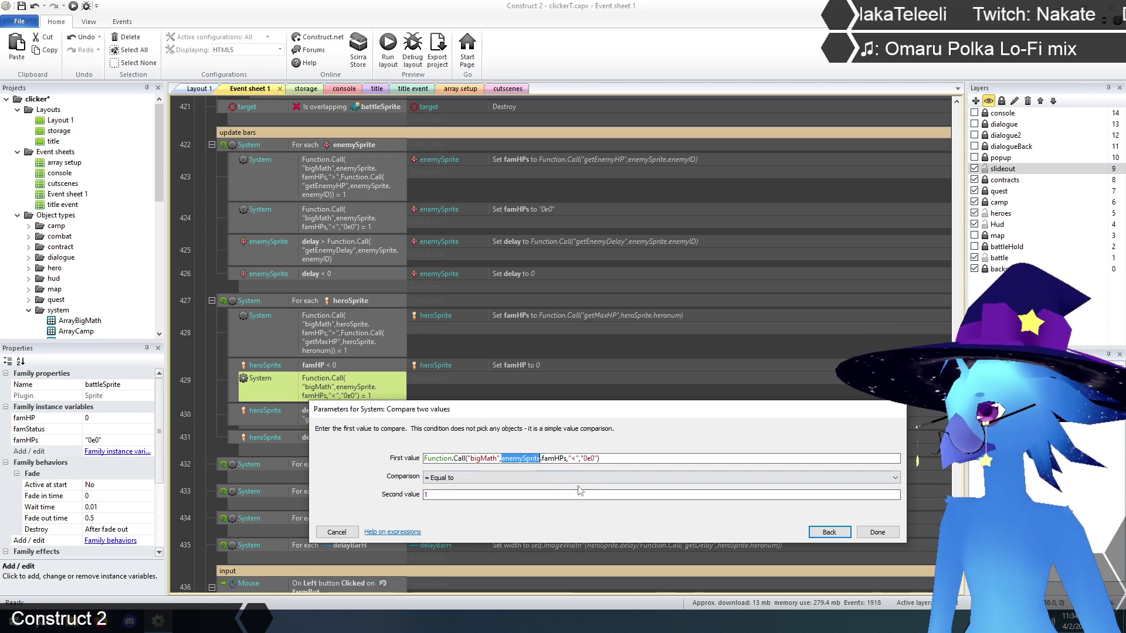
type("heros")
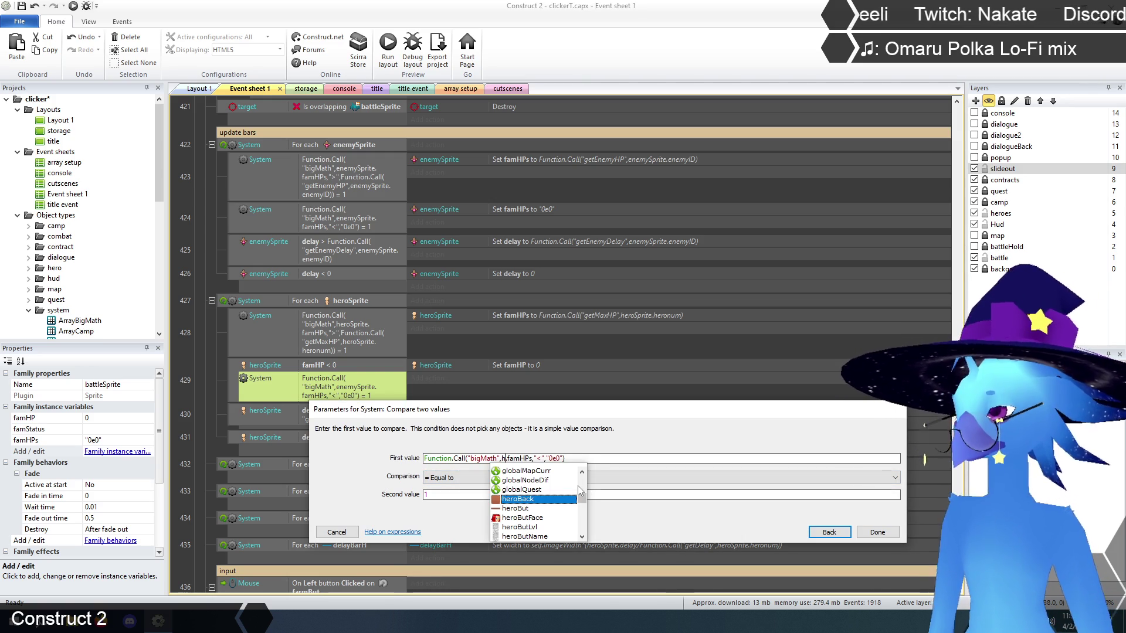
type("prite")
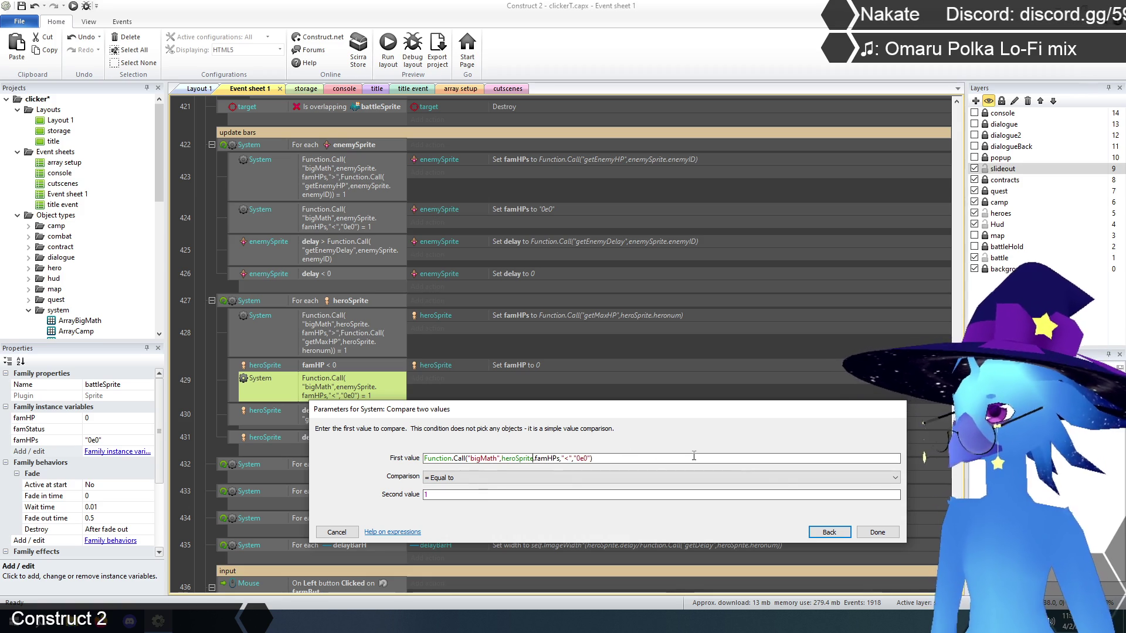
left_click(877, 532)
left_click(210, 399)
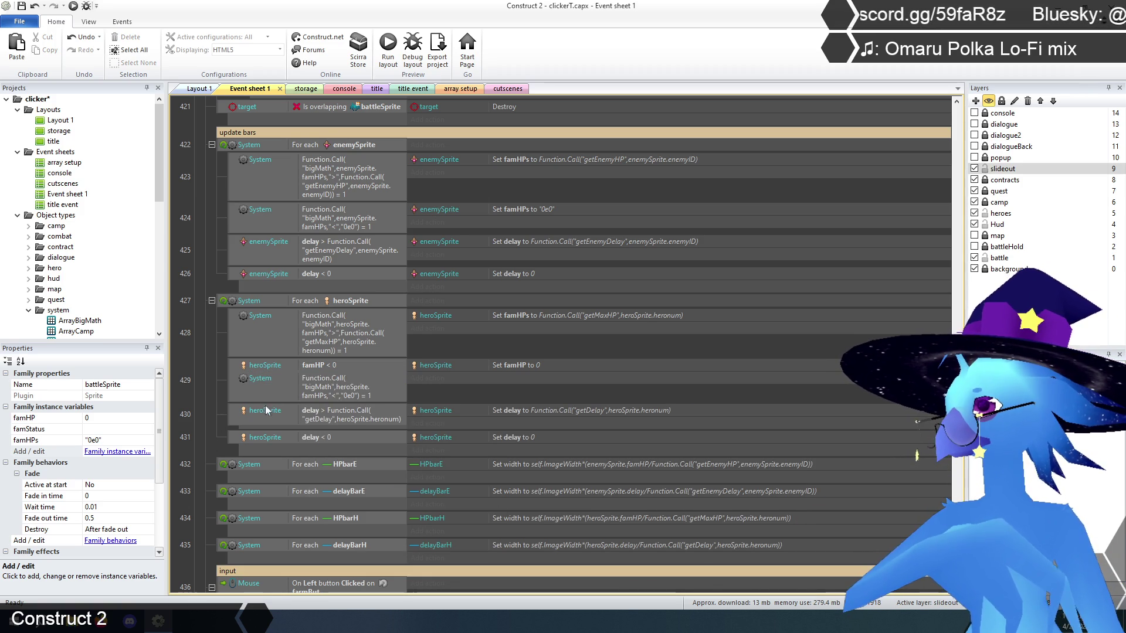
Delete event 429's famHP < 0 condition and make its action set famHPs to "0e0"
left_click(314, 366)
key("Delete")
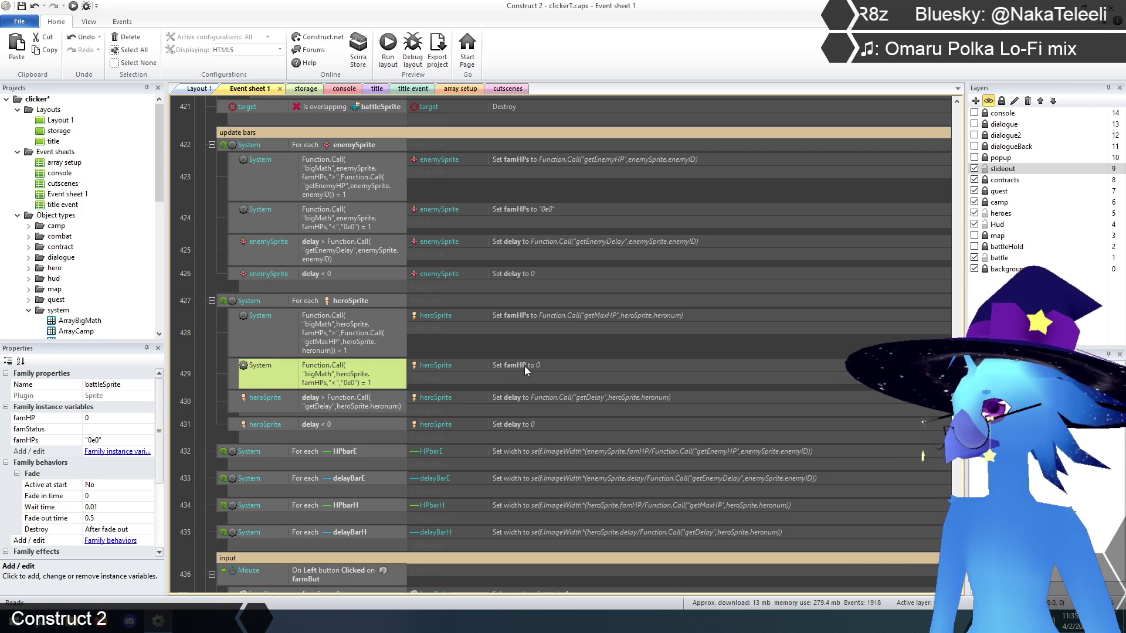
double_click(524, 366)
left_click(472, 461)
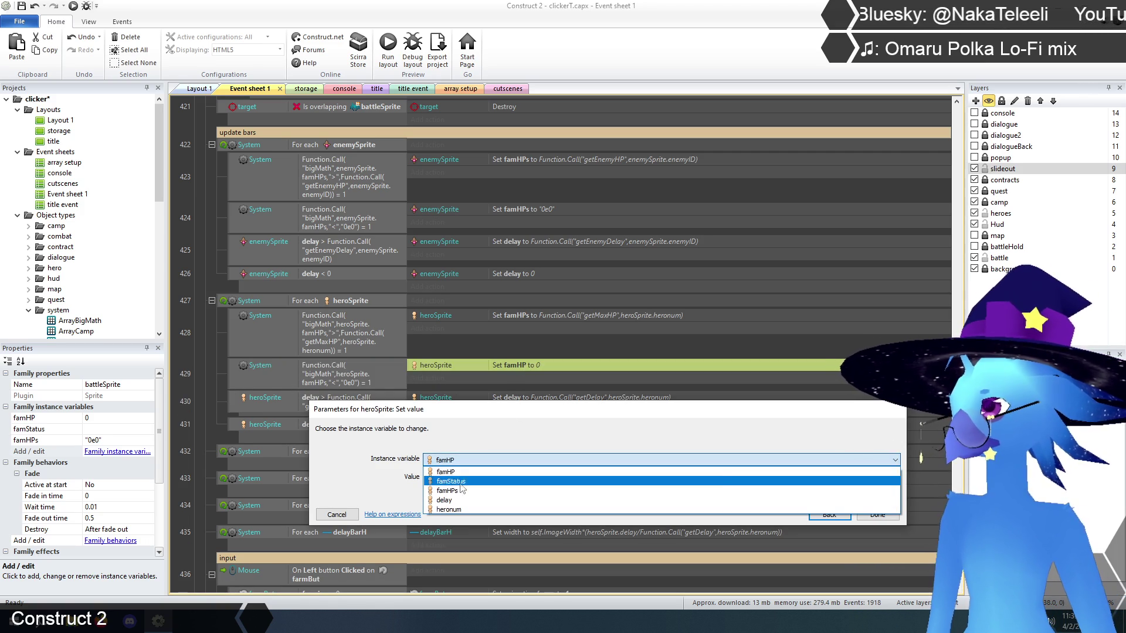
left_click(460, 478)
left_click(460, 479)
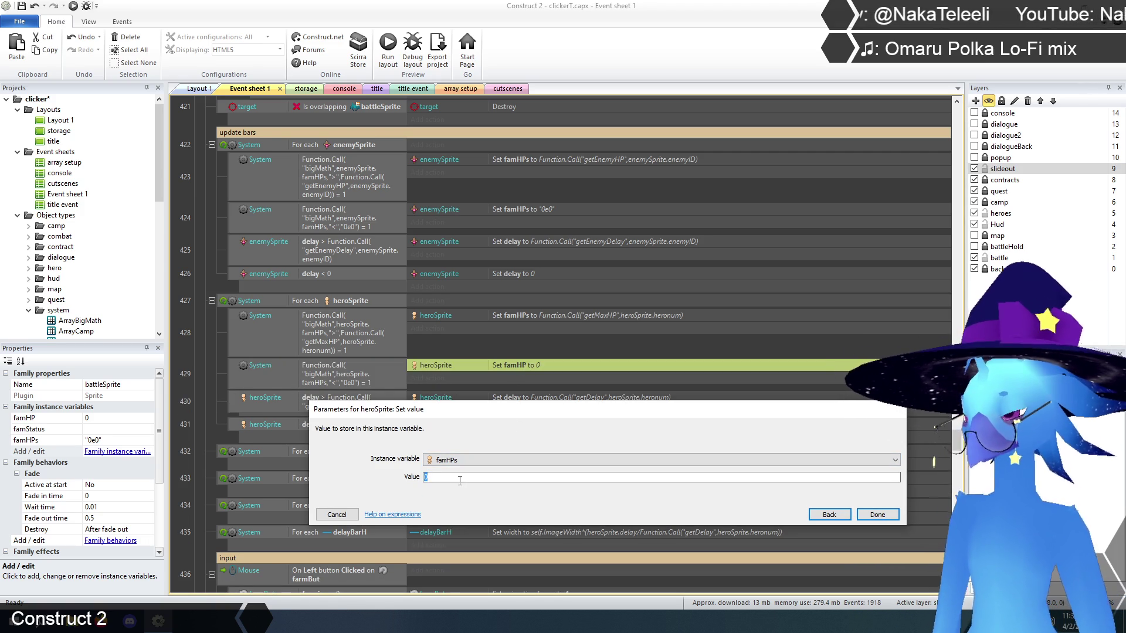
type("0e0\"")
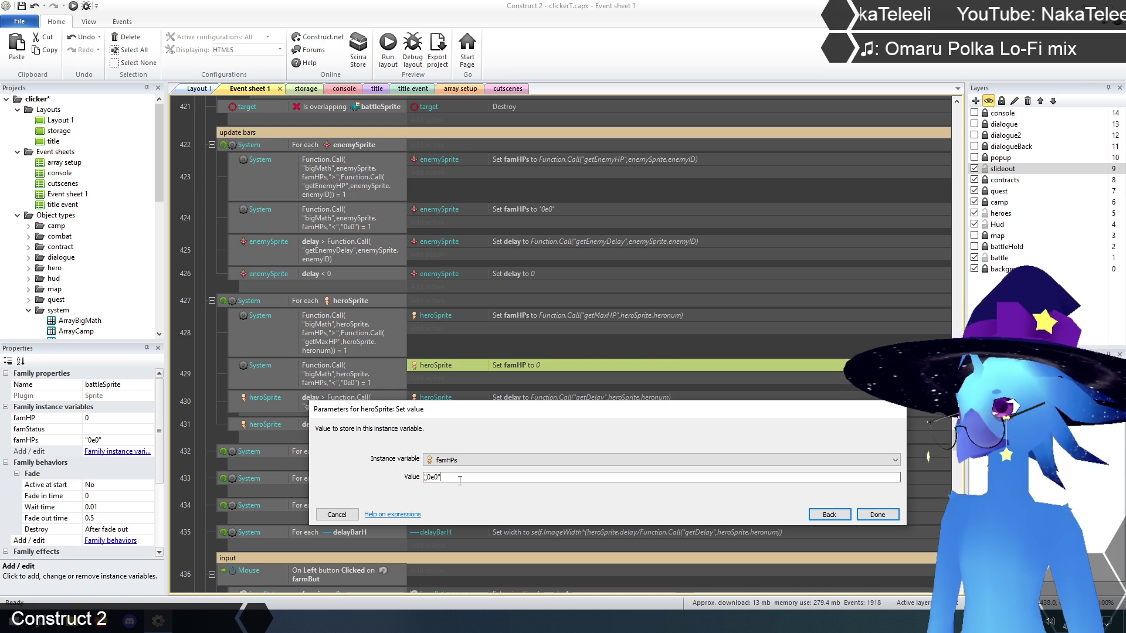
left_click(878, 515)
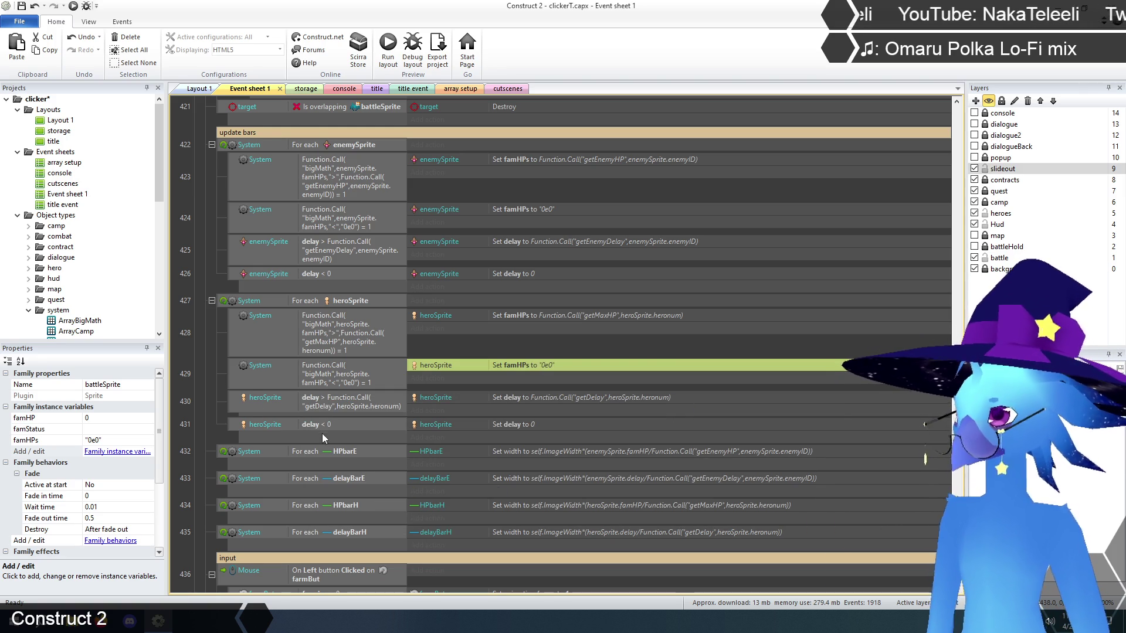
left_click(193, 378)
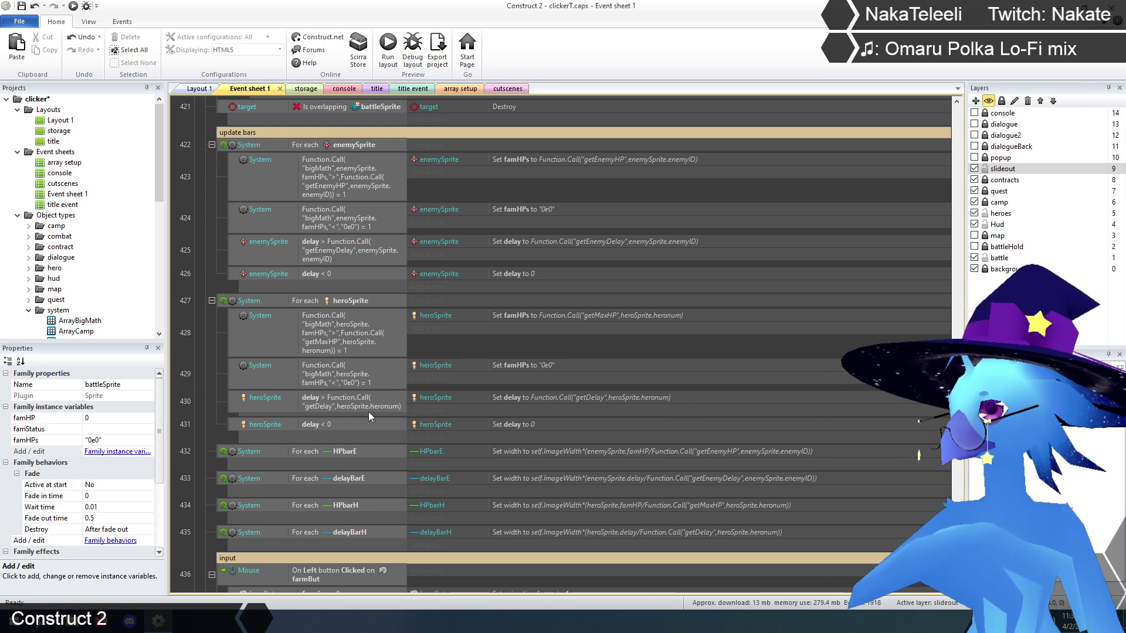
Review the updated HP events 423–429 and save the project
scroll(457, 429, "down", 2)
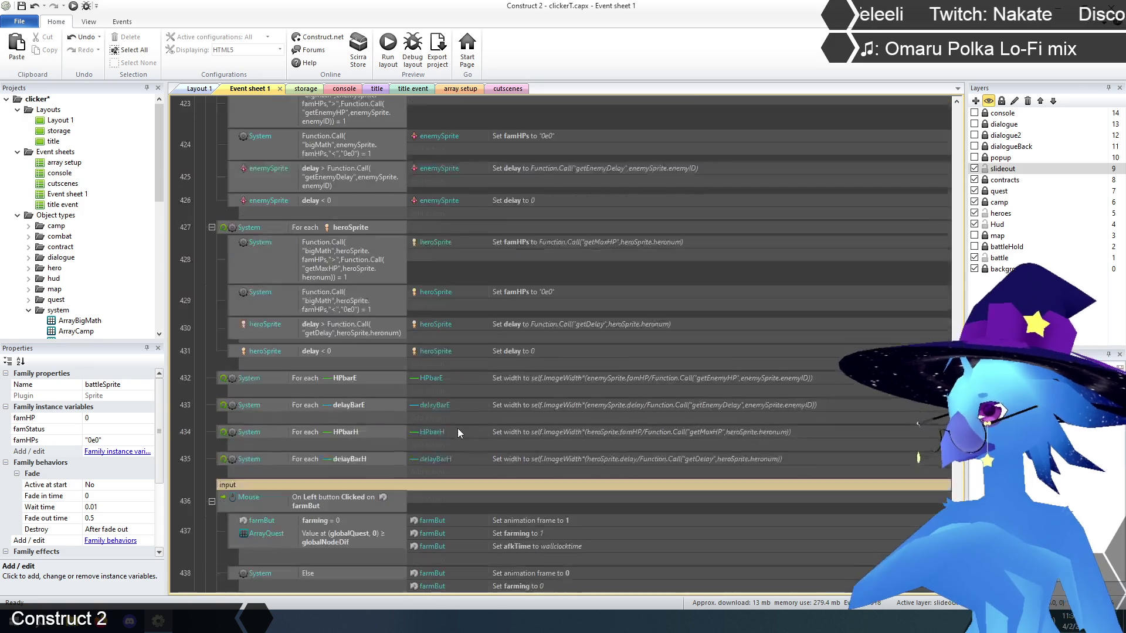
scroll(459, 433, "down", 1)
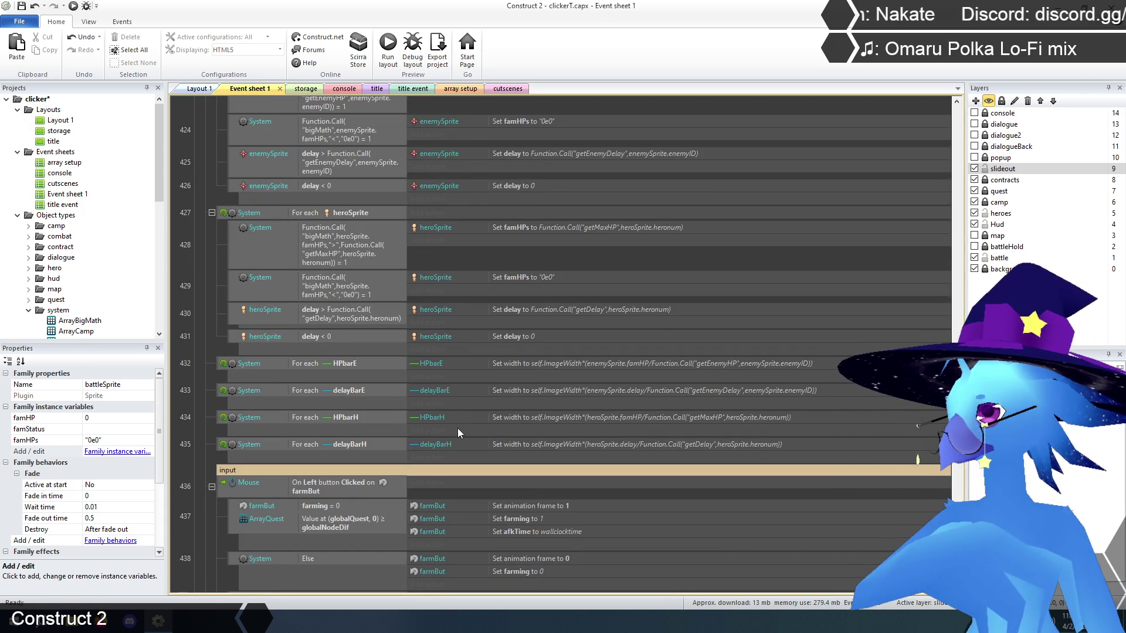
scroll(458, 428, "up", 1)
scroll(458, 428, "down", 1)
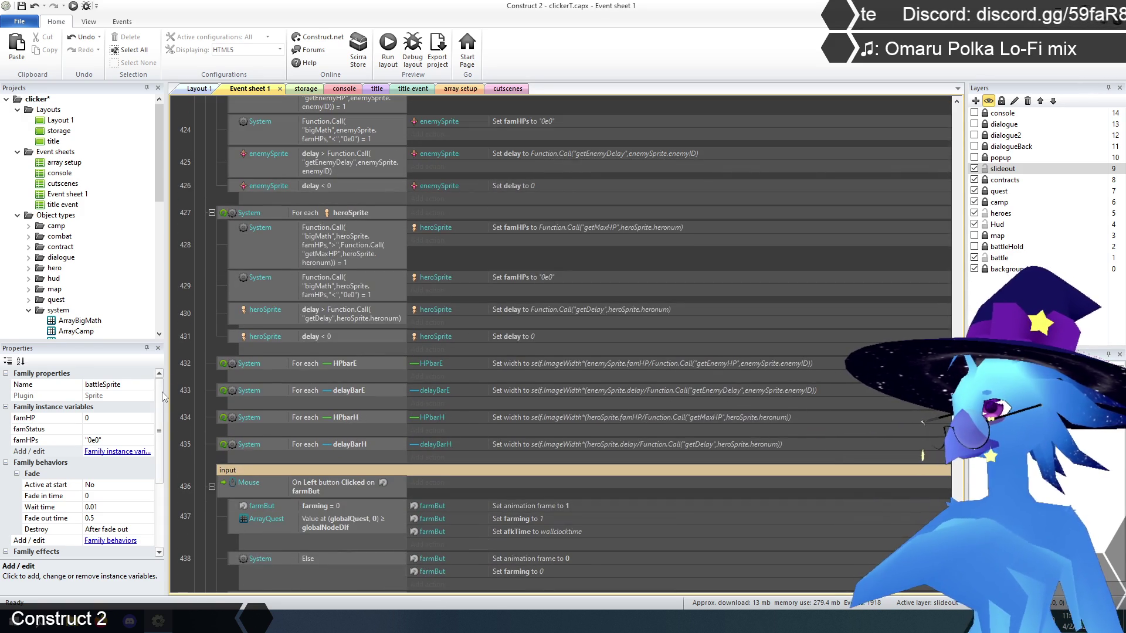
scroll(195, 347, "down", 2)
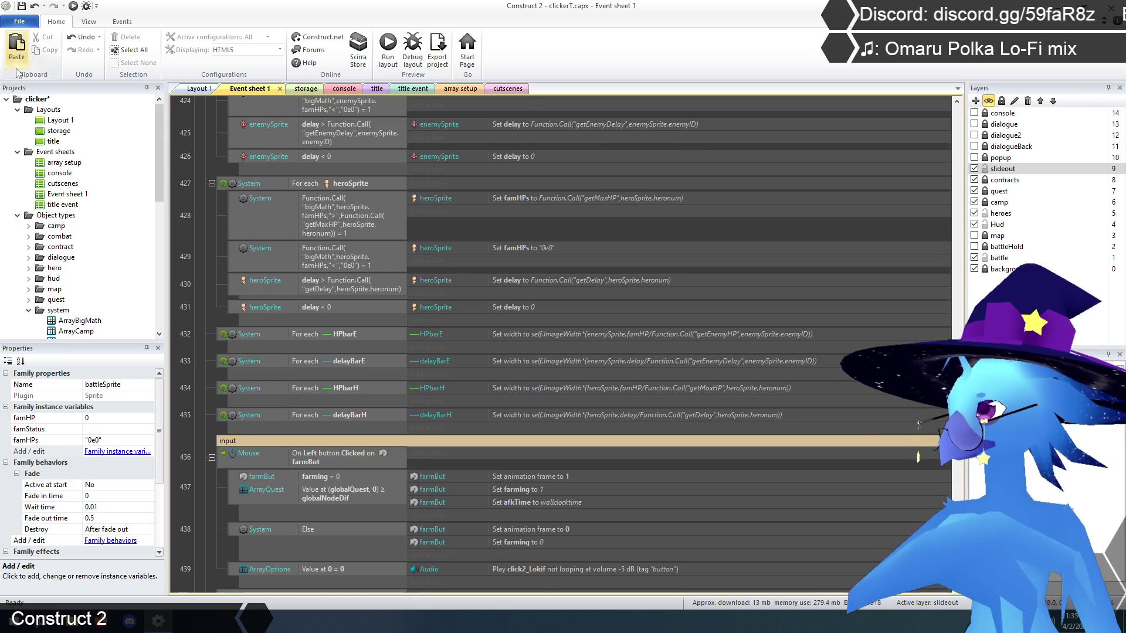
left_click(22, 7)
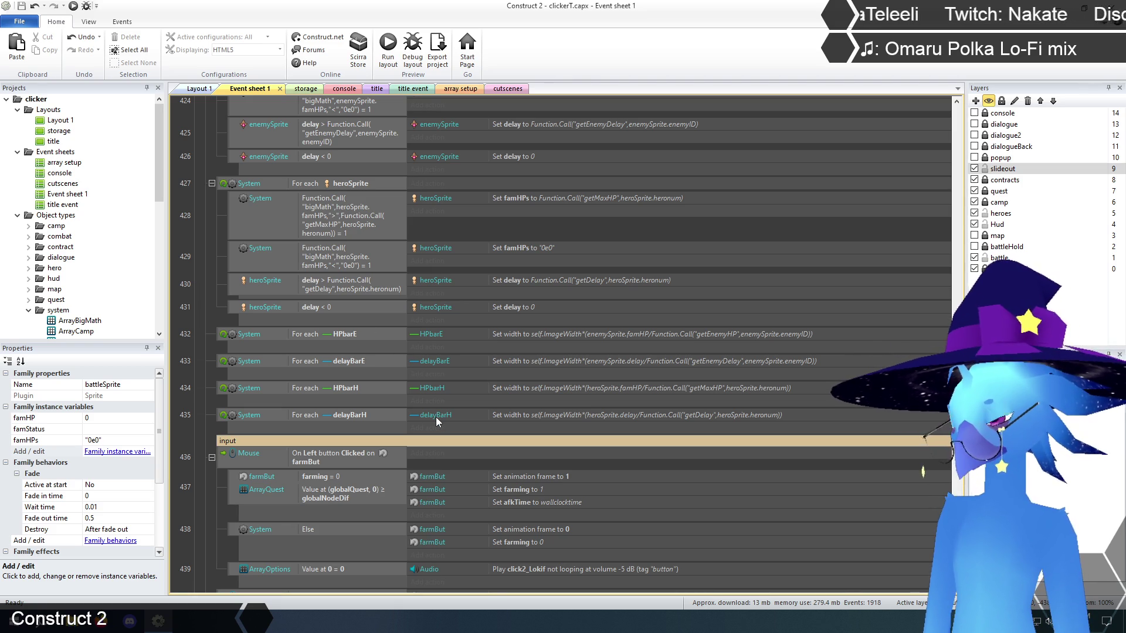
left_click(558, 334)
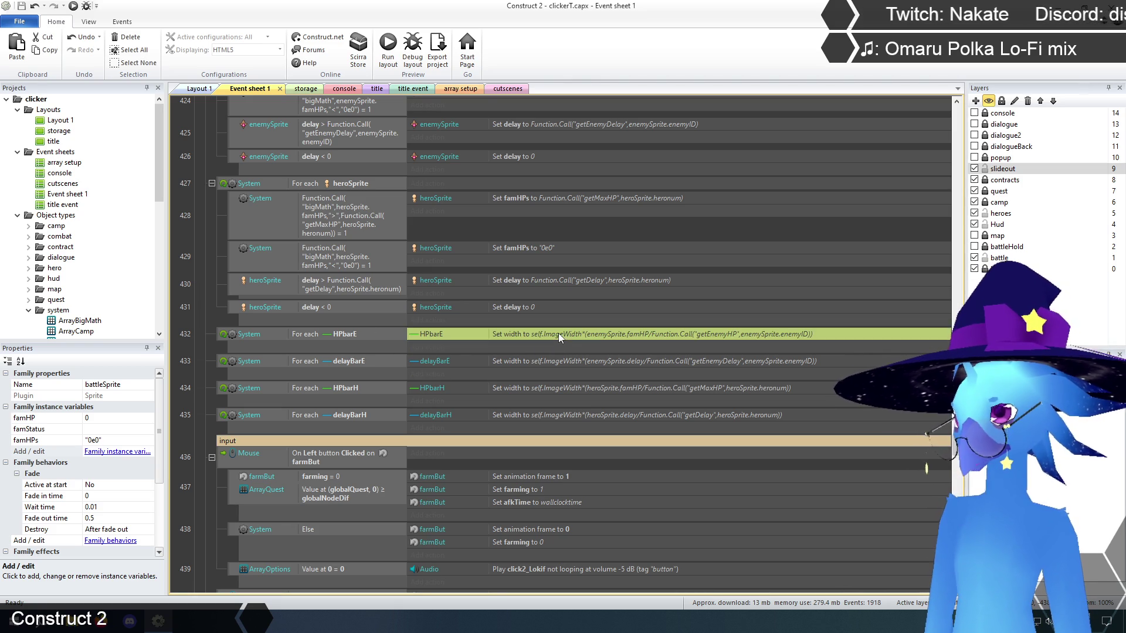
left_click(558, 387)
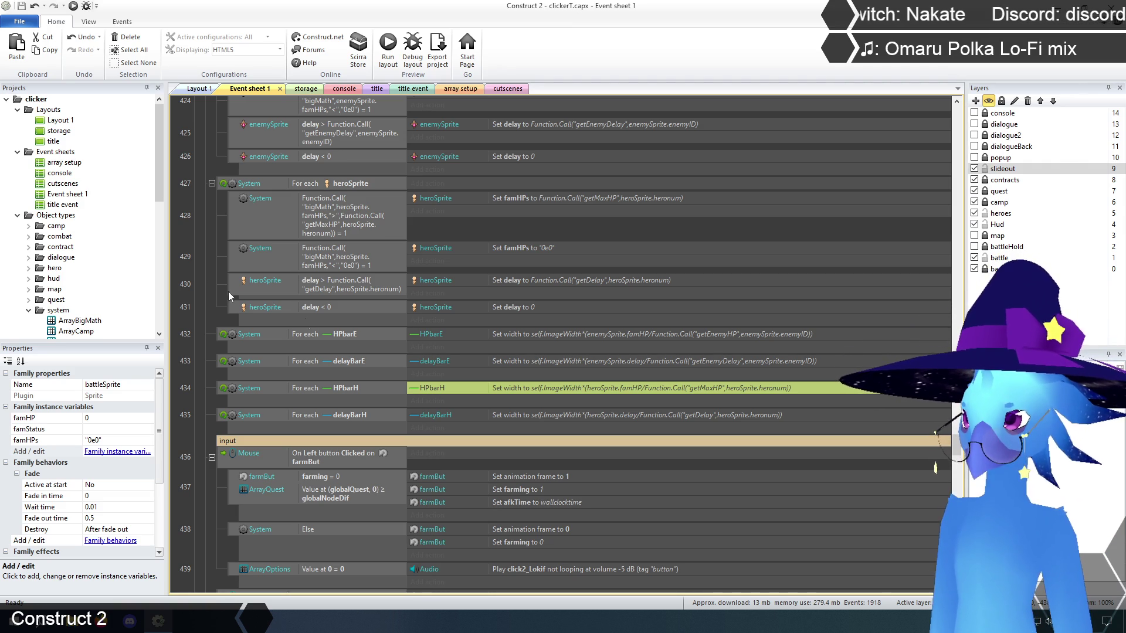
double_click(657, 334)
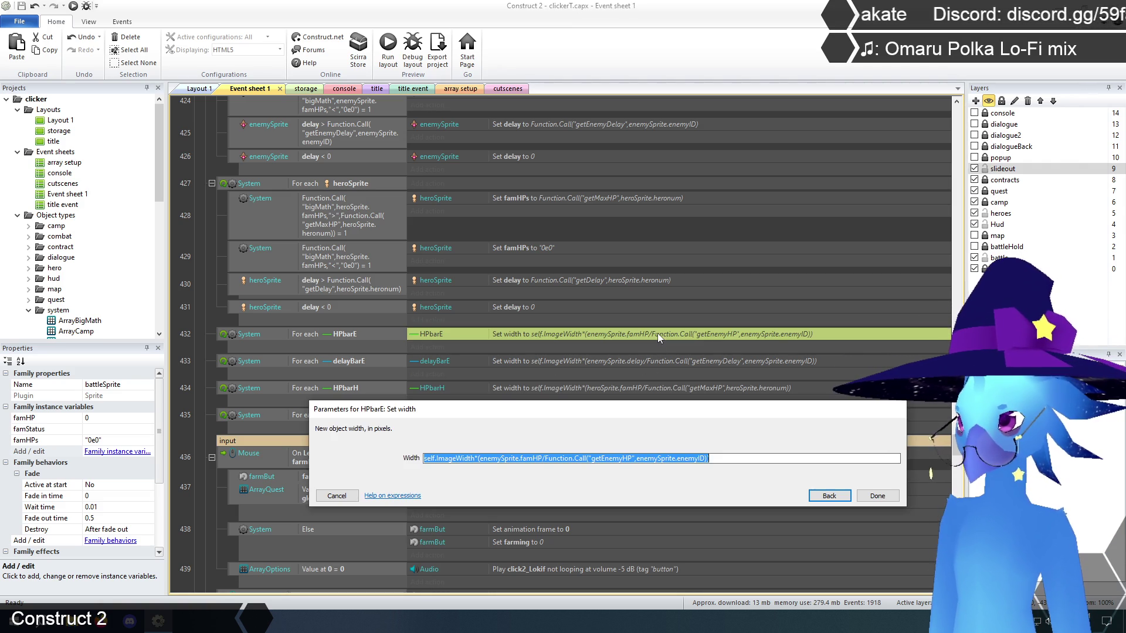
Place the cursor at the end of event 432's HPbarE width expression
left_click(722, 457)
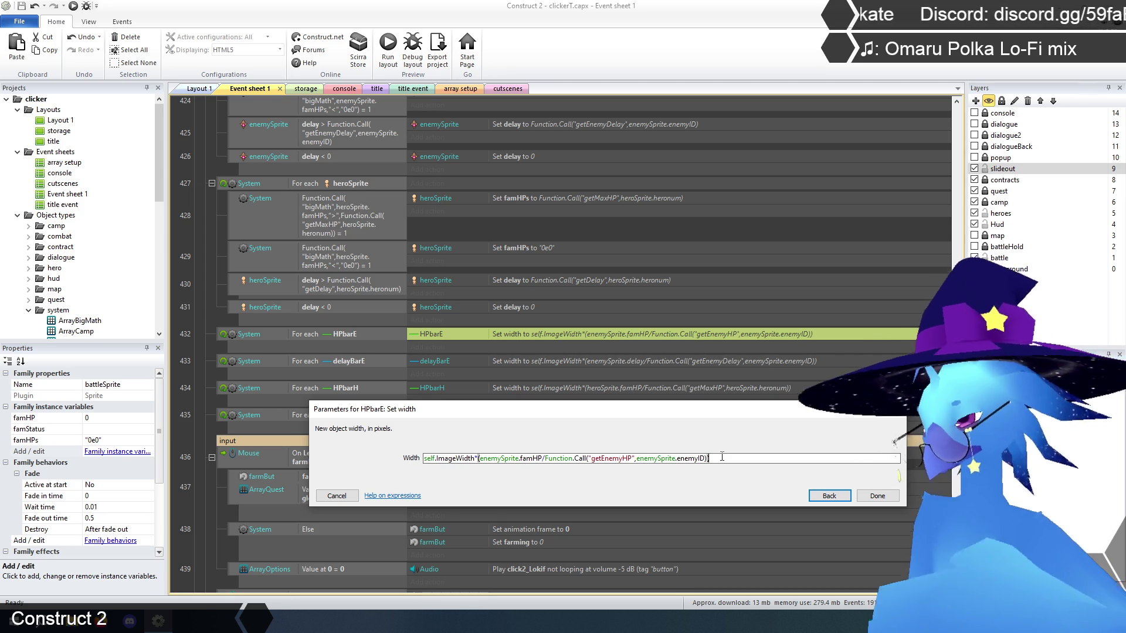
Rewrite the width as self.ImageWidth*Function.Call("bigMath",enemySprite.famHPs,"/",getEnemyHP call)
left_click(479, 458)
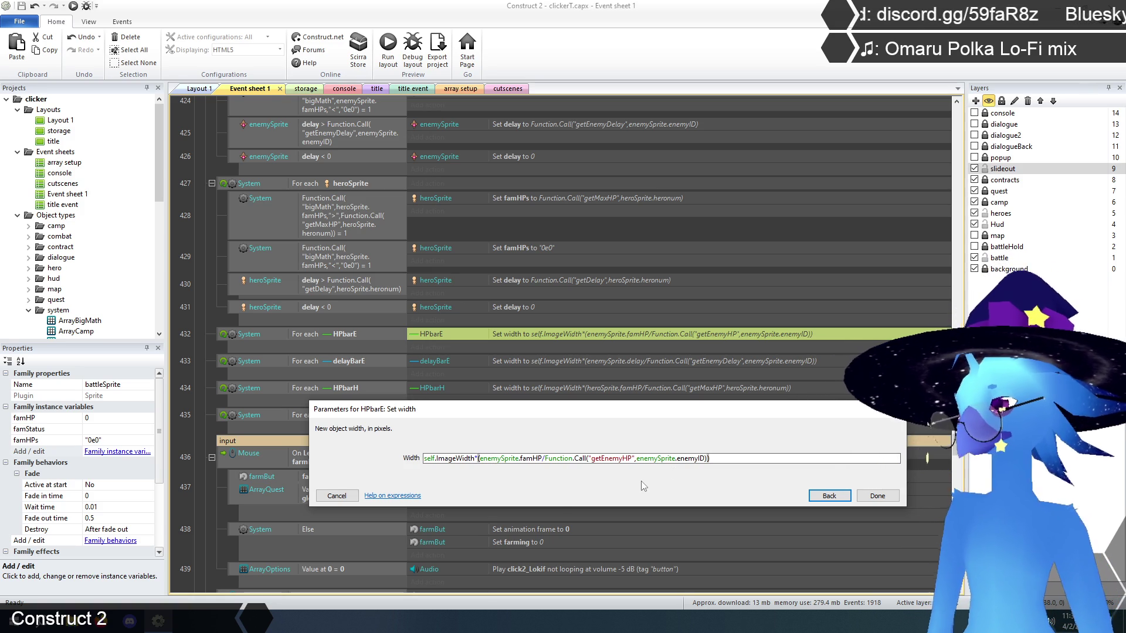
type("Function.Call(")
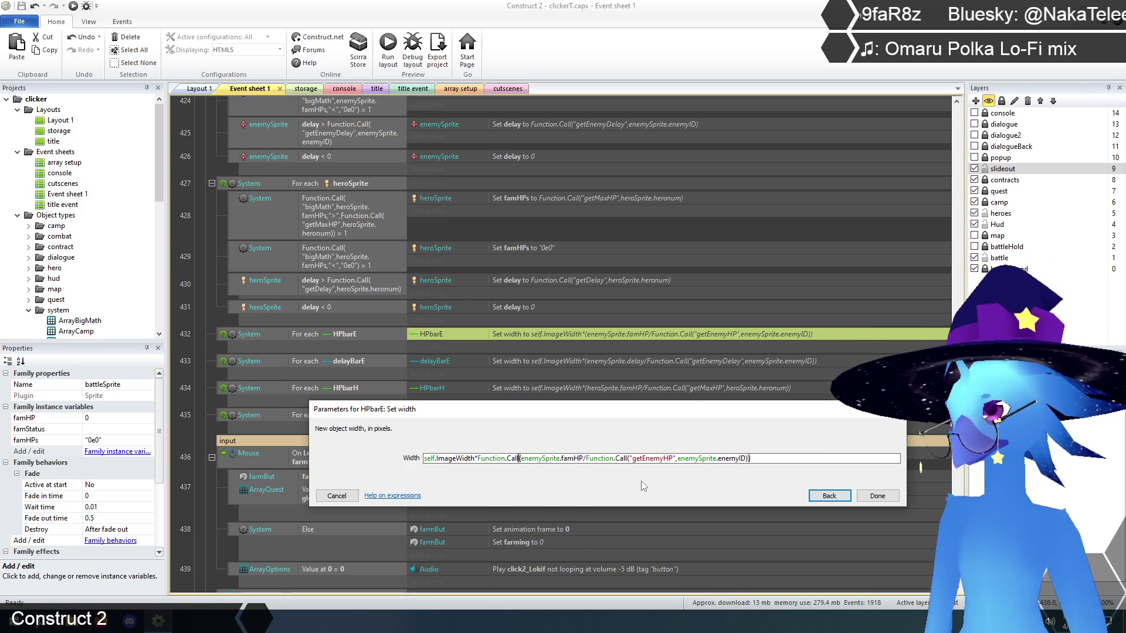
type("\"bigMath")
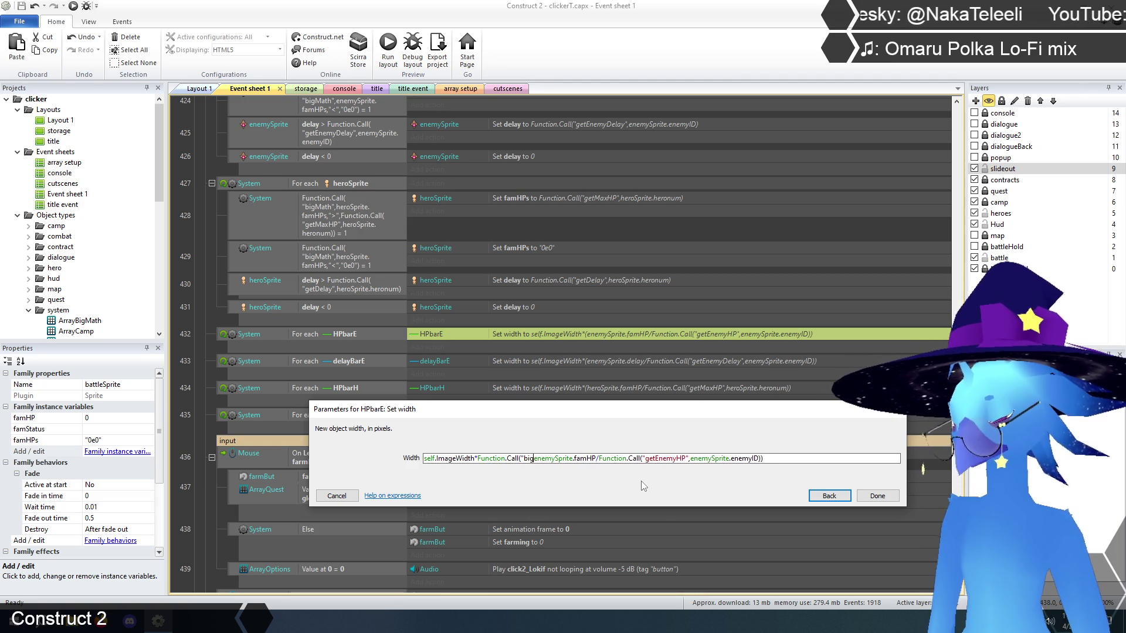
type("\",")
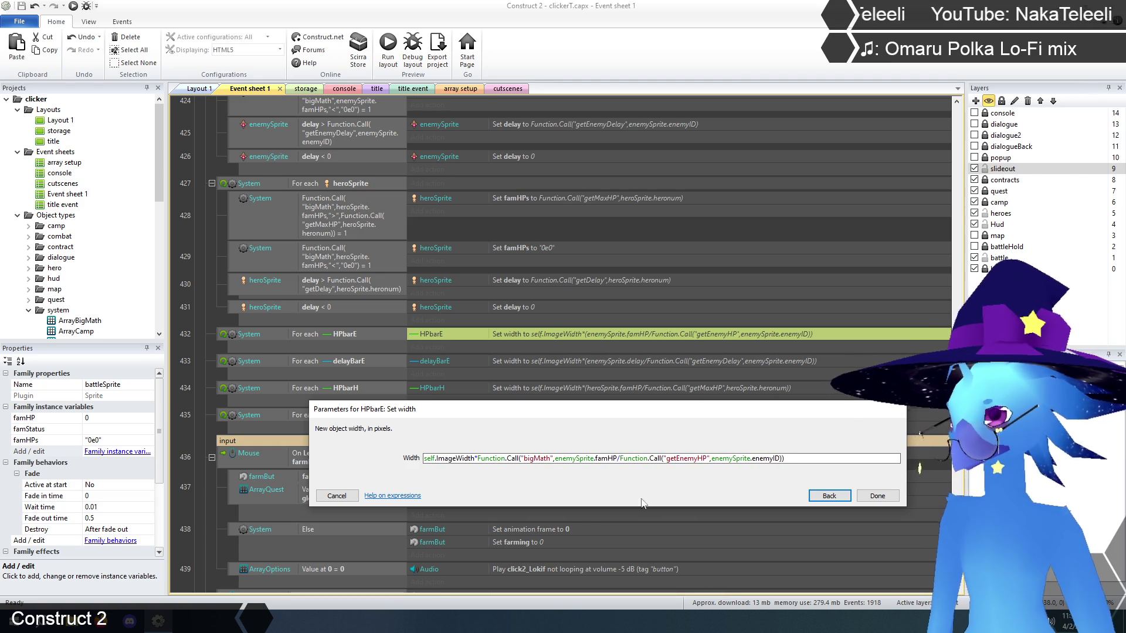
left_click(617, 459)
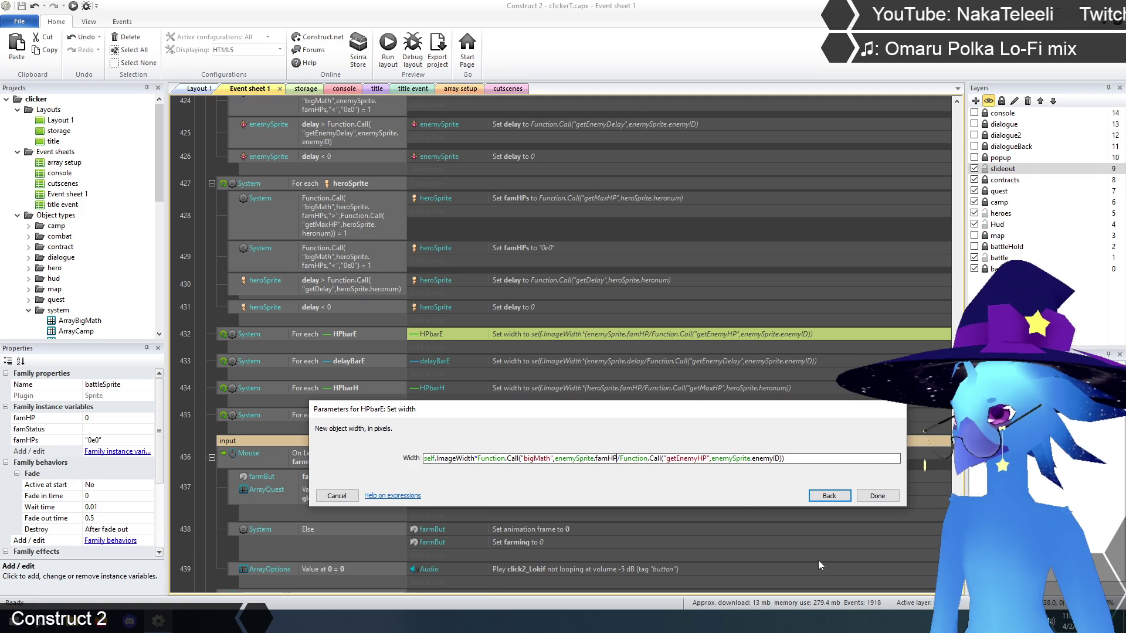
type("s")
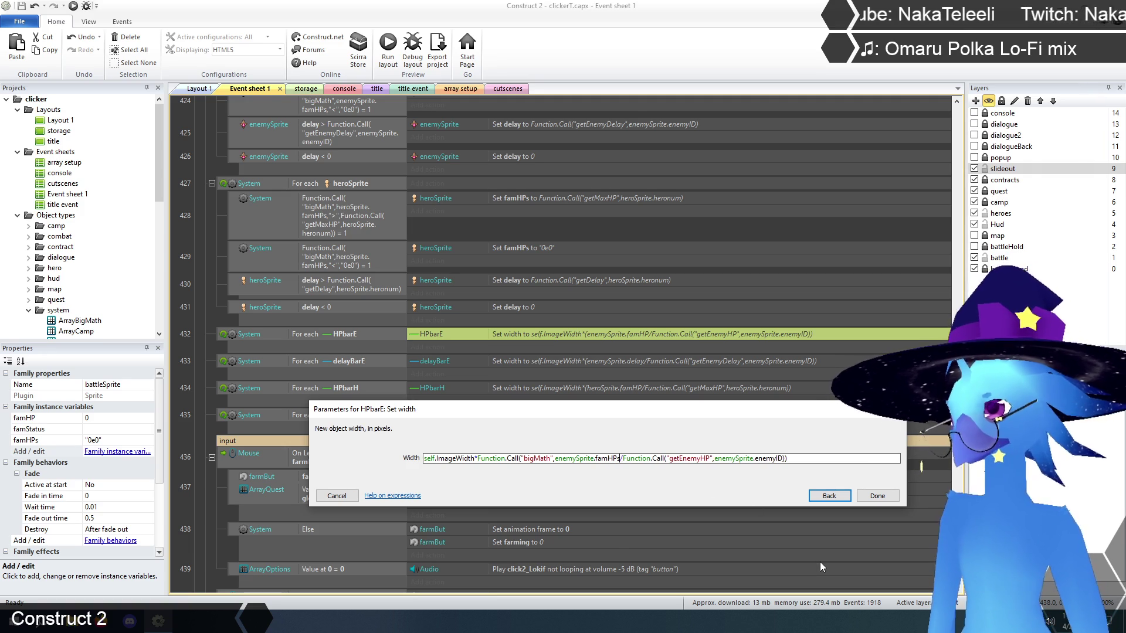
type(",\"/\",")
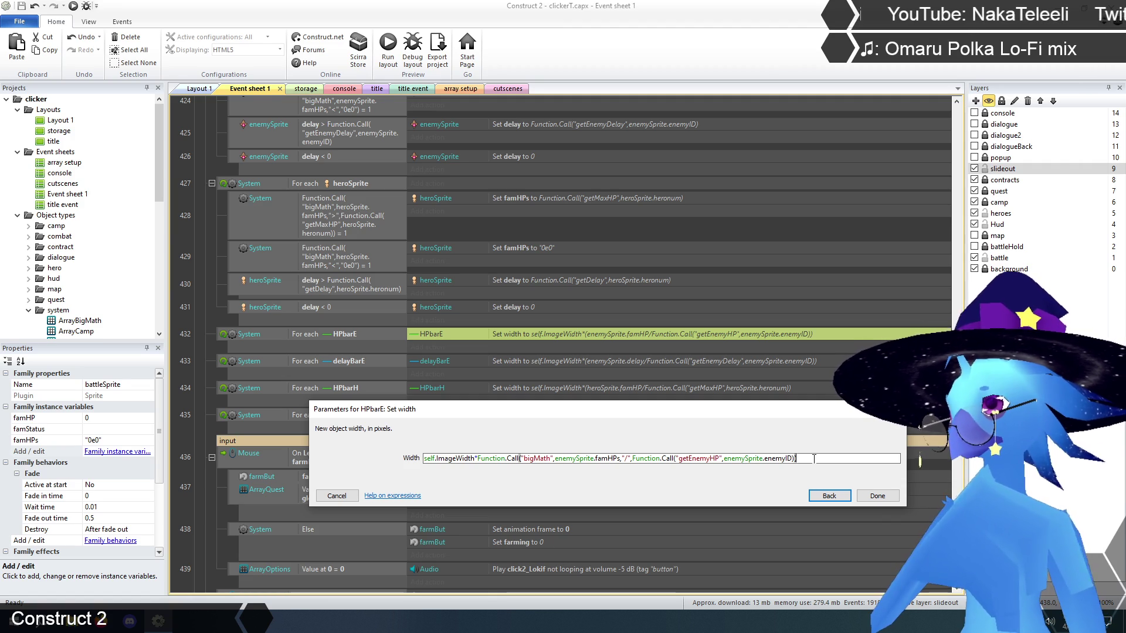
left_click(878, 496)
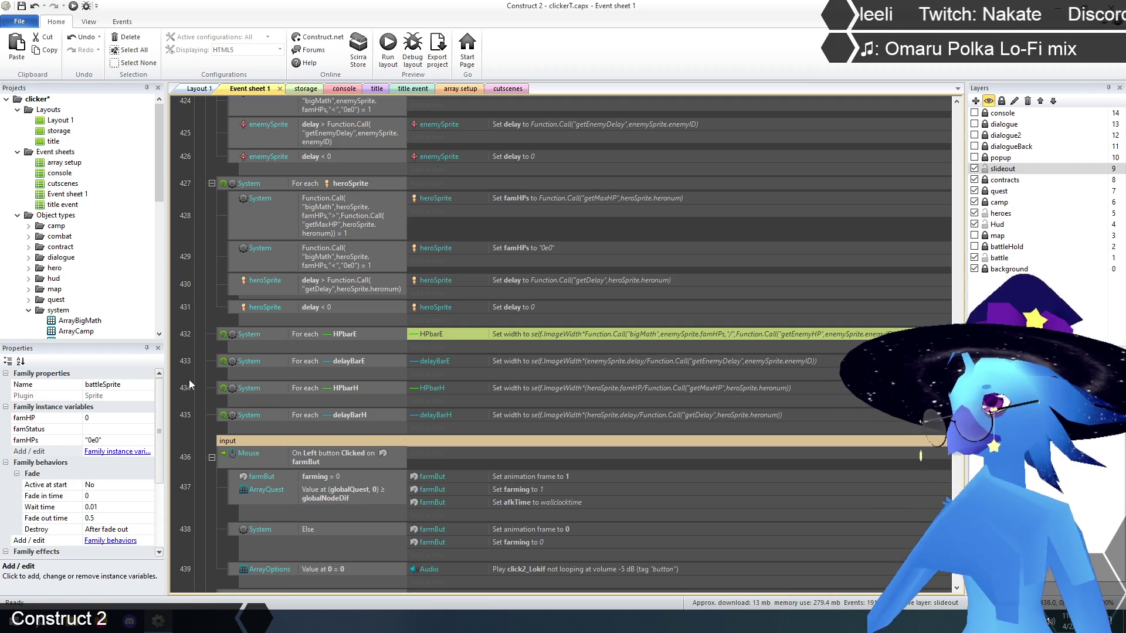
Expand bigMath's "+" branch (event 1053) and select its ArrayBigMath actions at (1, 0) and (1, 1)
scroll(505, 415, "up", 3)
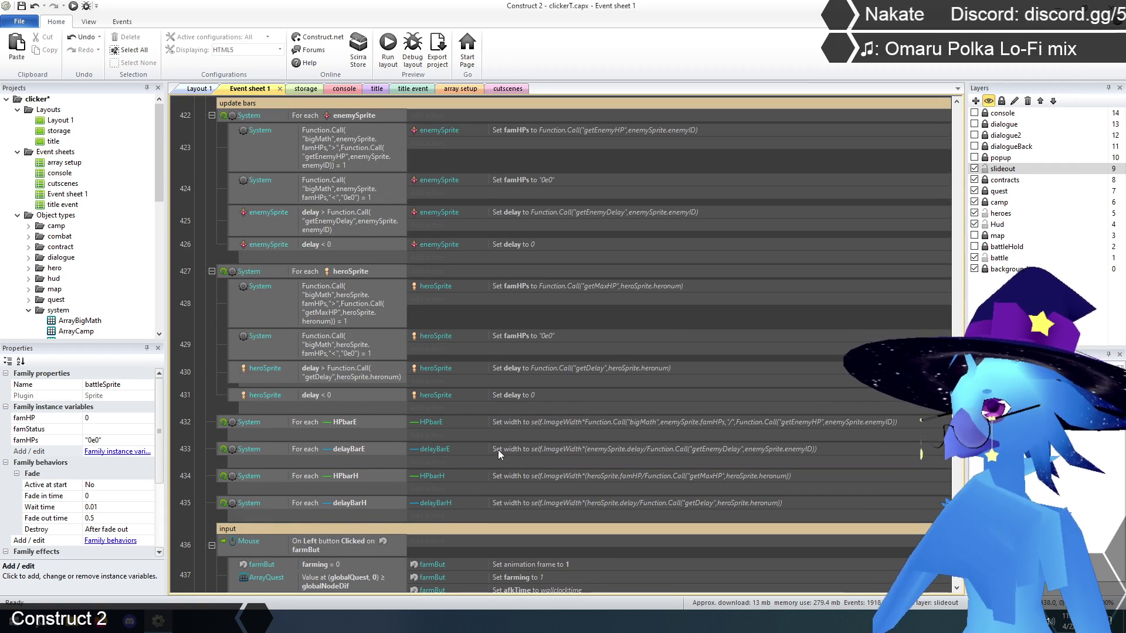
scroll(498, 449, "up", 10)
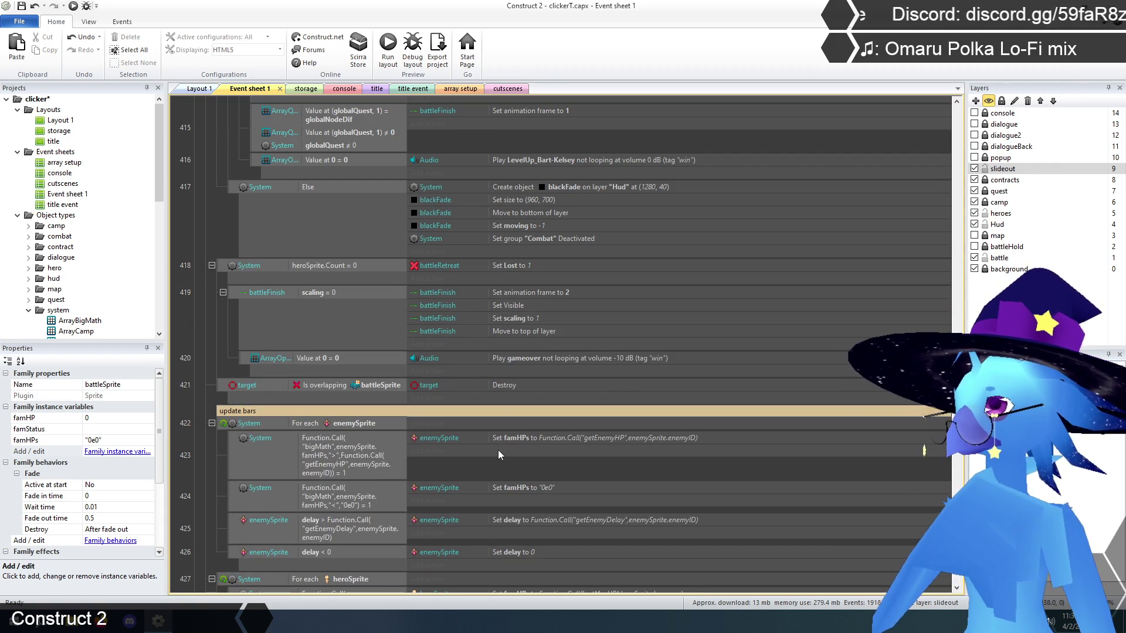
scroll(903, 458, "down", 7)
mouse_move(957, 246)
left_mouse_down()
mouse_move(957, 587)
mouse_move(955, 560)
left_mouse_up()
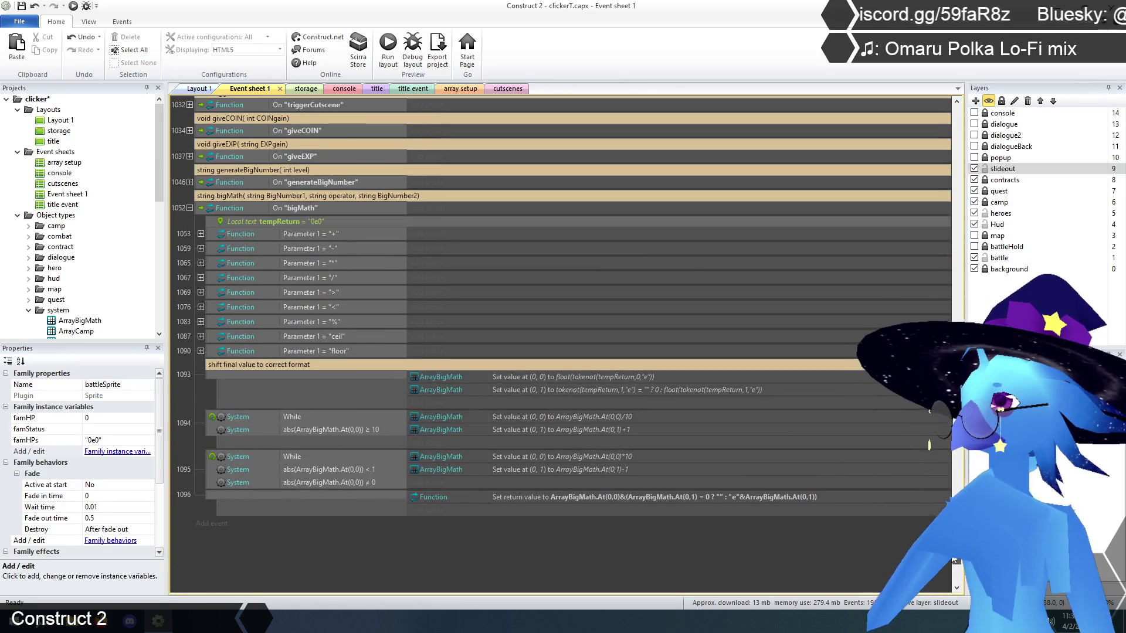
left_click(201, 233)
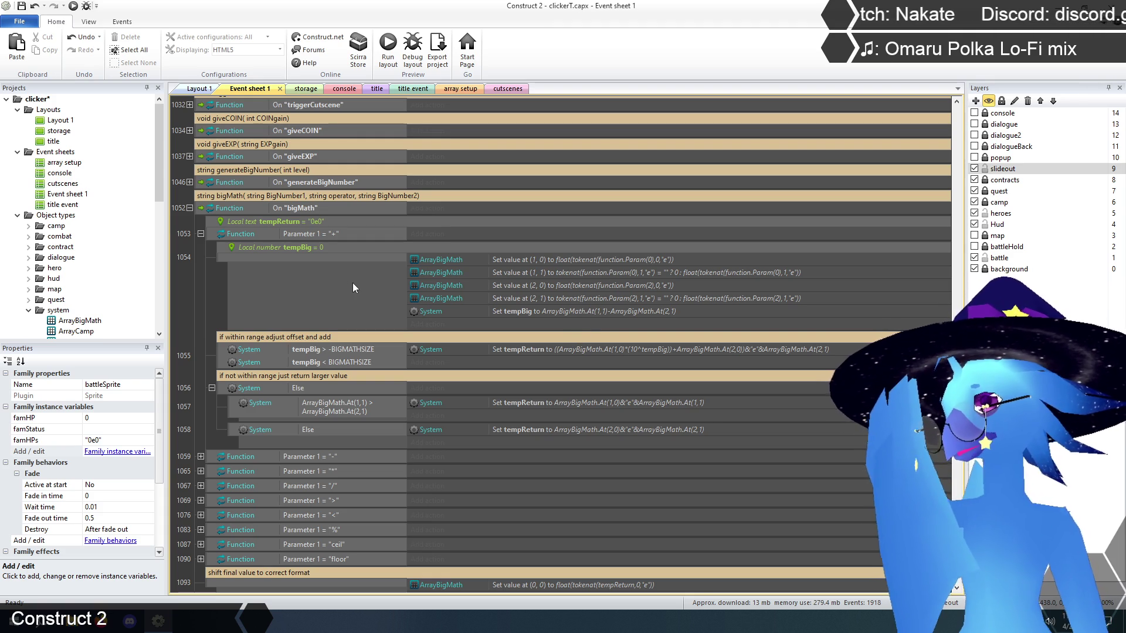
left_click(583, 259)
left_click(576, 271, "shift")
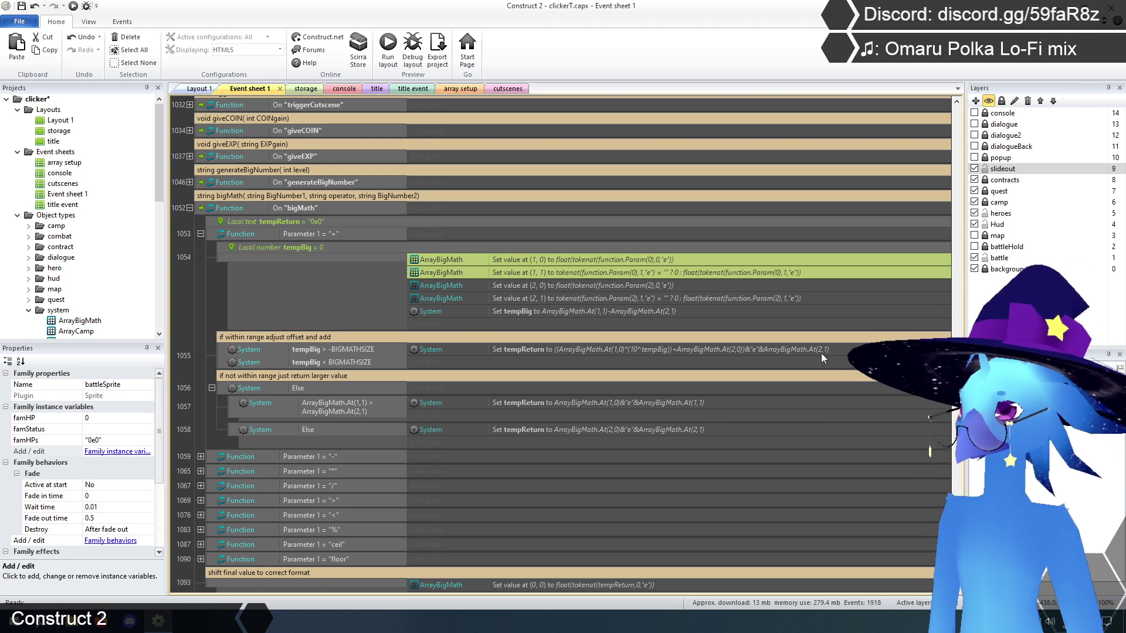
Paste the two ArrayBigMath Set value actions into event 432 beside the HPbarE width action
scroll(822, 354, "up", 3)
scroll(939, 461, "up", 15)
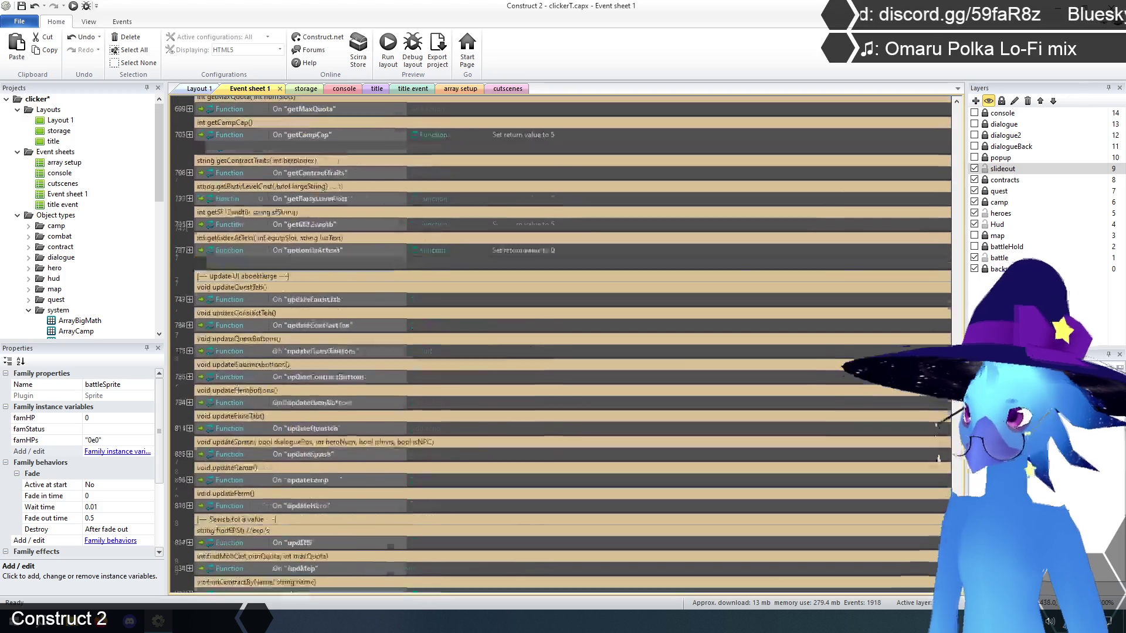
scroll(952, 495, "up", 10)
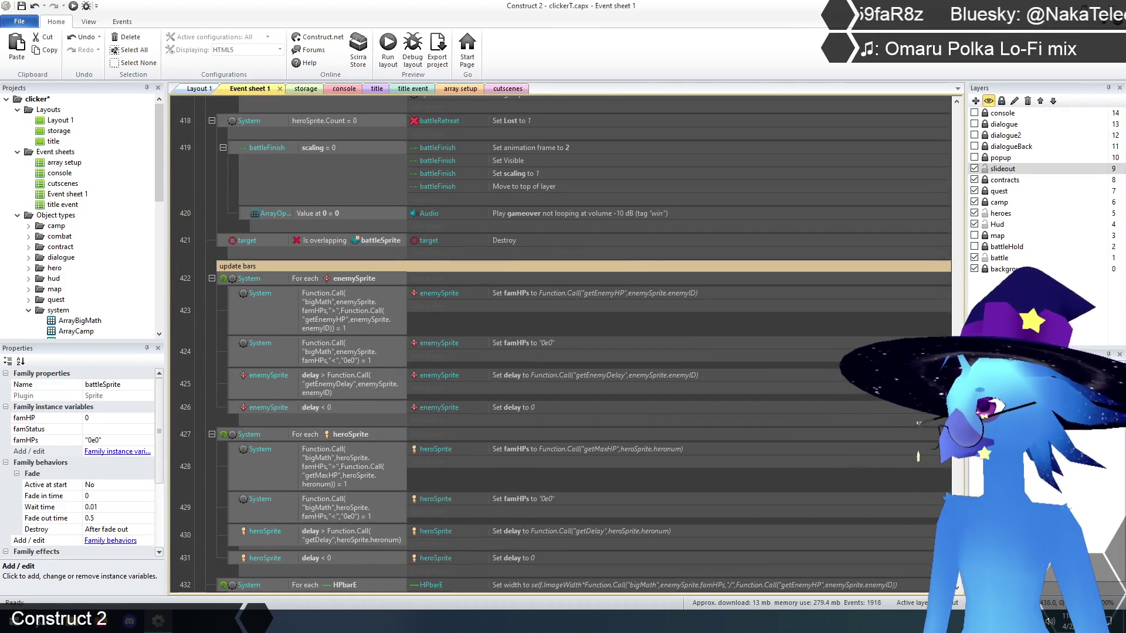
scroll(919, 427, "up", 3)
scroll(921, 424, "down", 6)
scroll(924, 422, "down", 3)
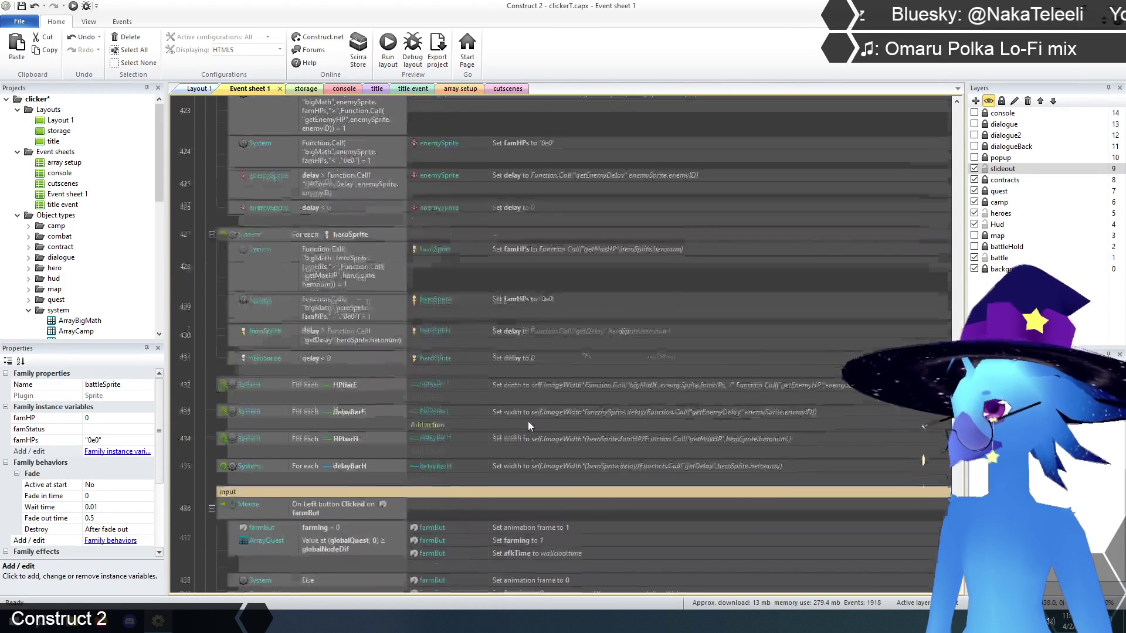
left_click(570, 327)
key("ctrl+v")
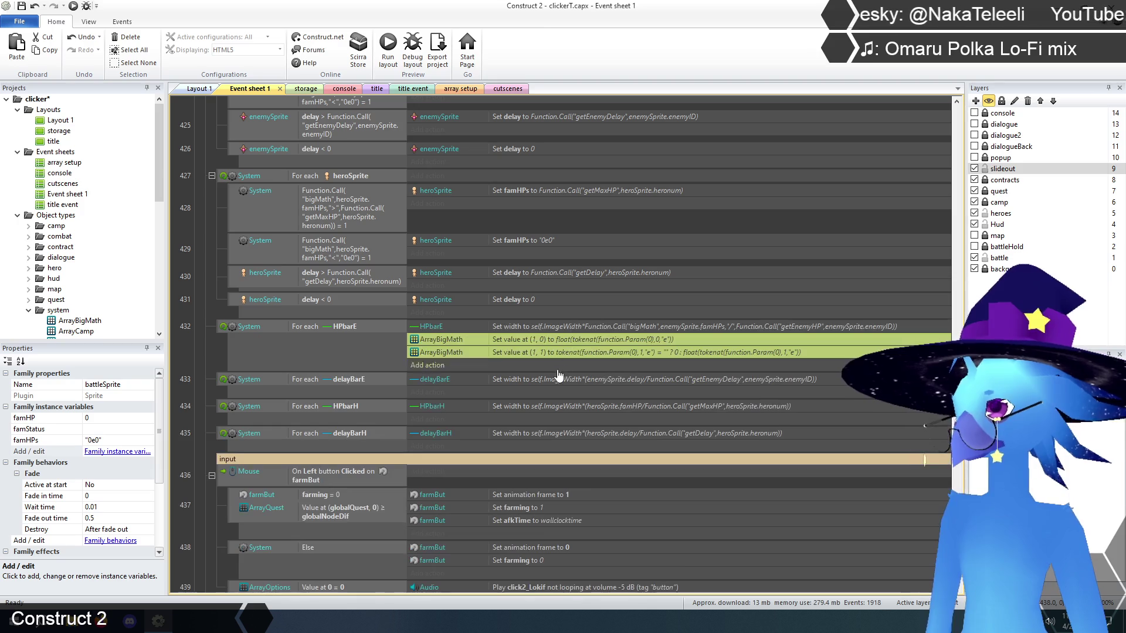
left_click(200, 351)
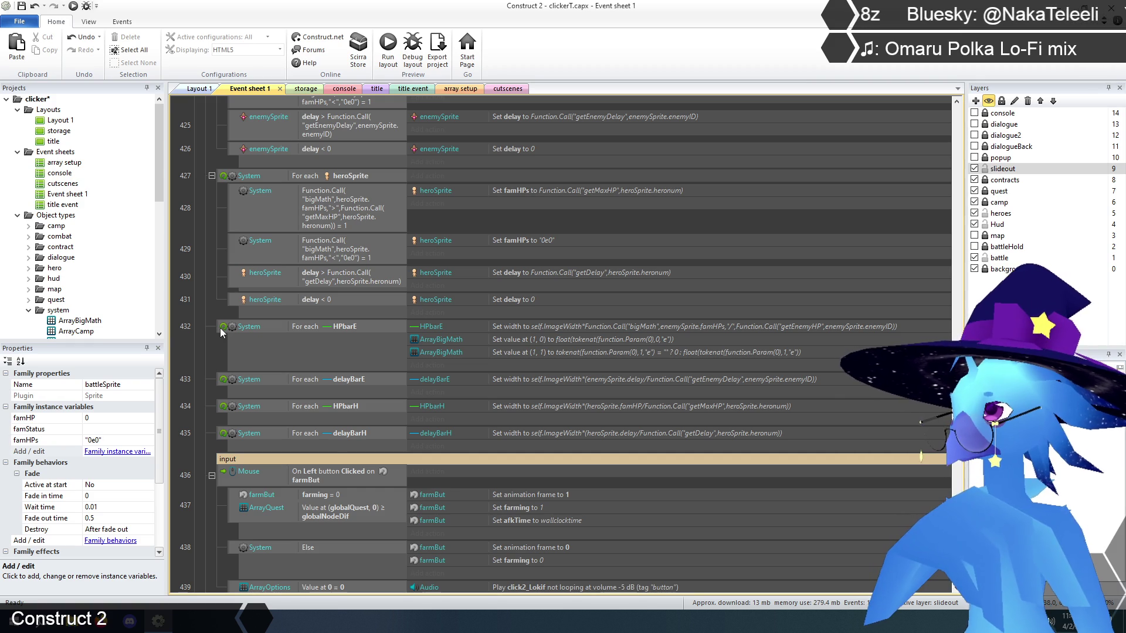
Create a Text local variable tempBar with initial value "0e0" above event 432
right_click(221, 332)
mouse_move(247, 337)
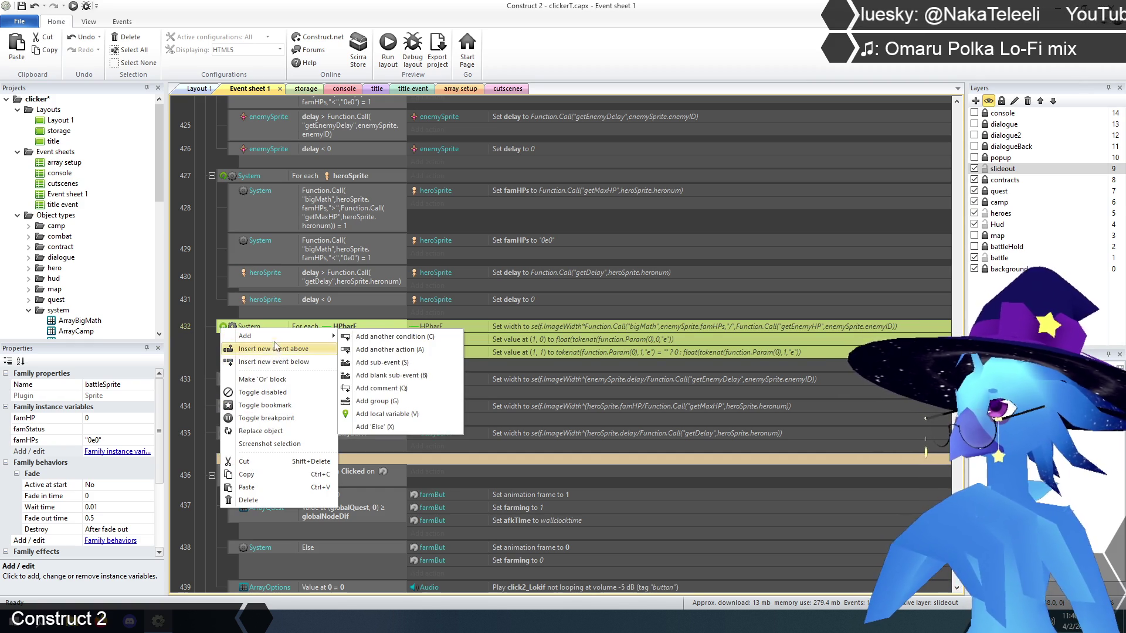
left_click(410, 414)
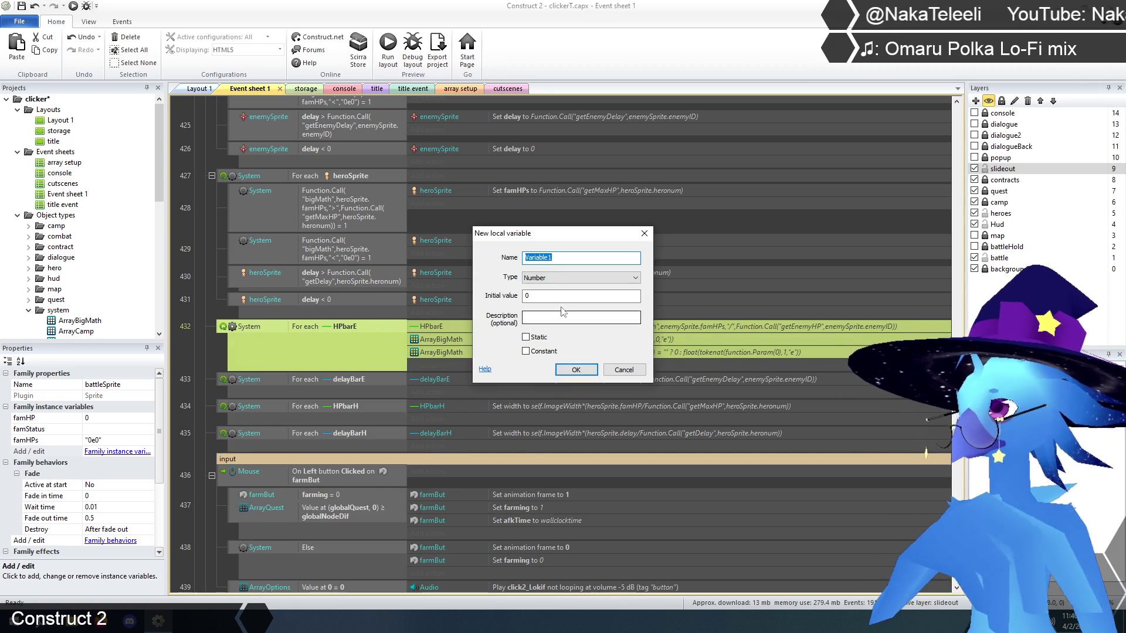
left_click(561, 281)
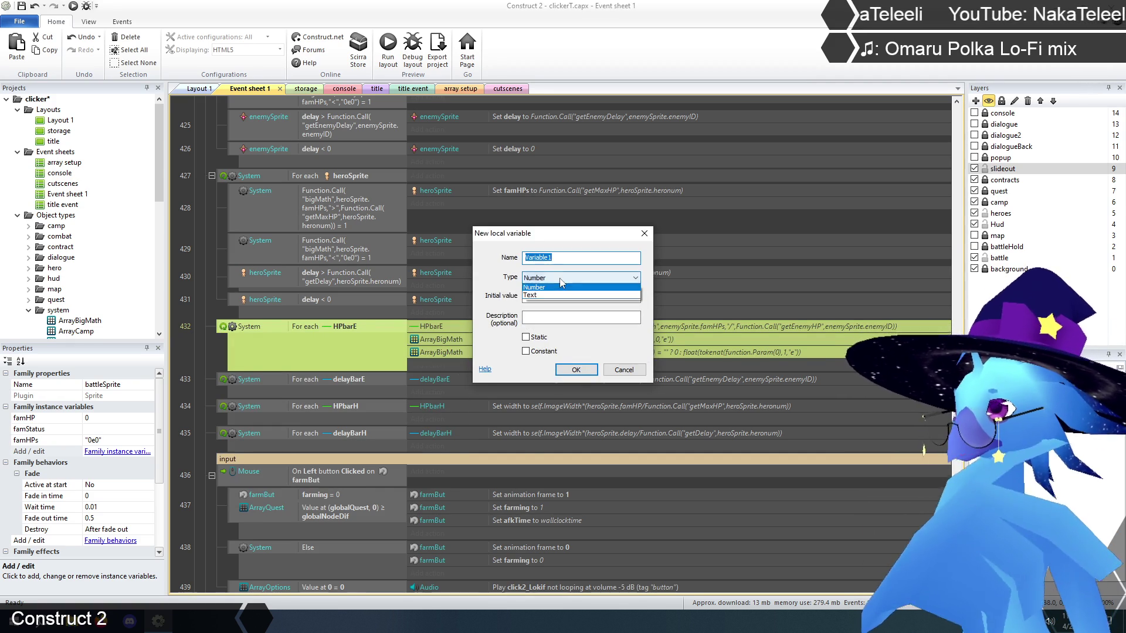
left_click(547, 297)
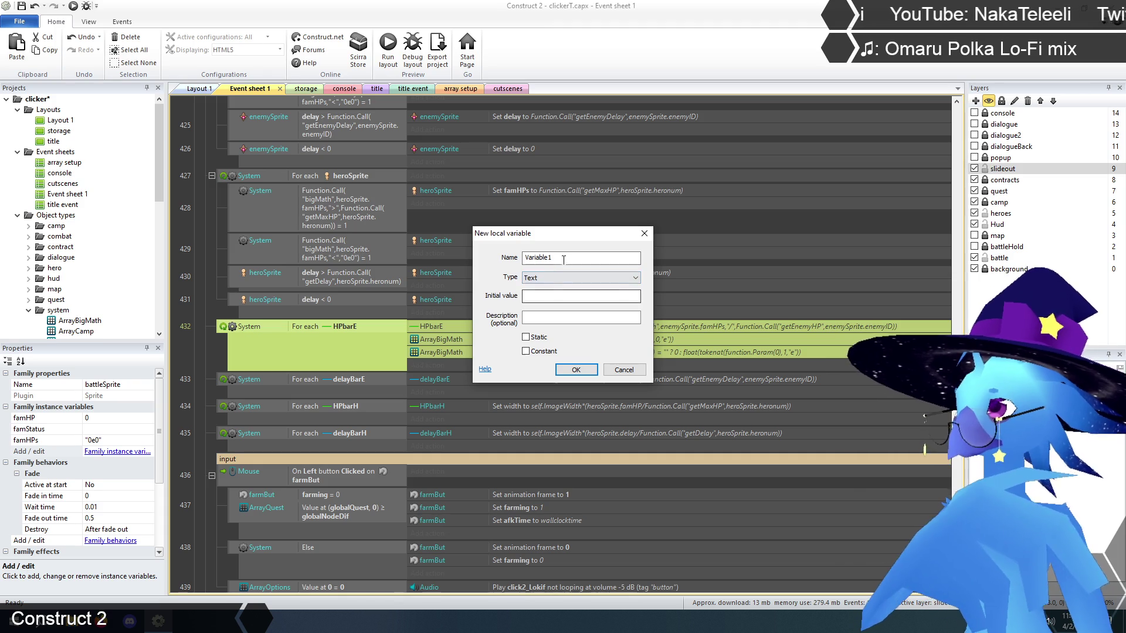
double_click(566, 257)
mouse_move(563, 237)
left_mouse_down()
mouse_move(546, 225)
mouse_move(539, 156)
left_mouse_up()
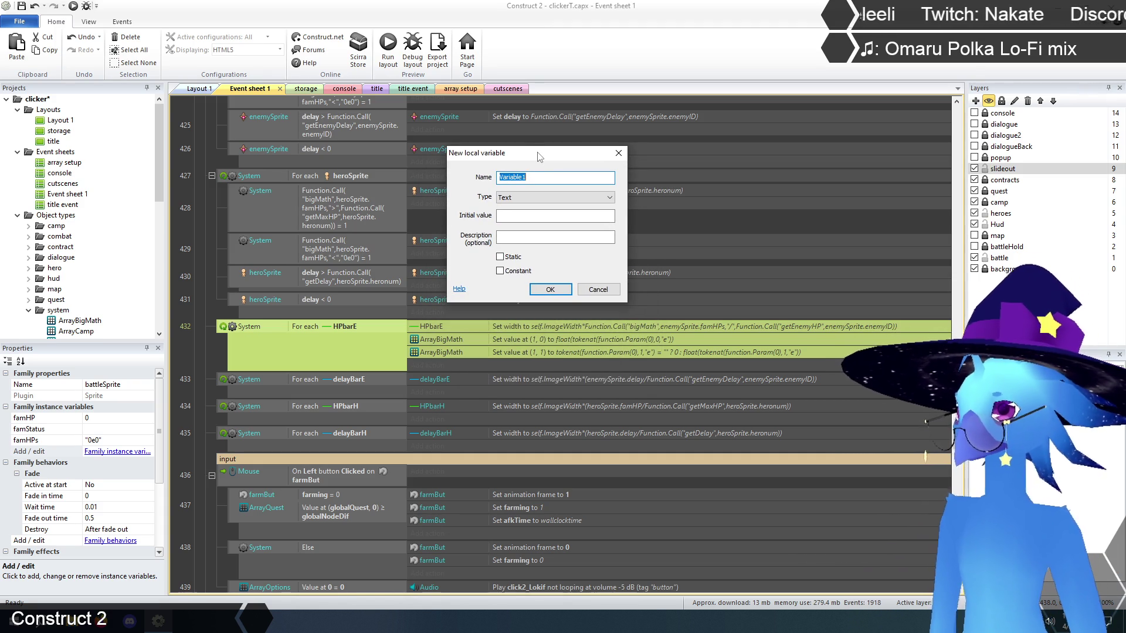
type("tempBar")
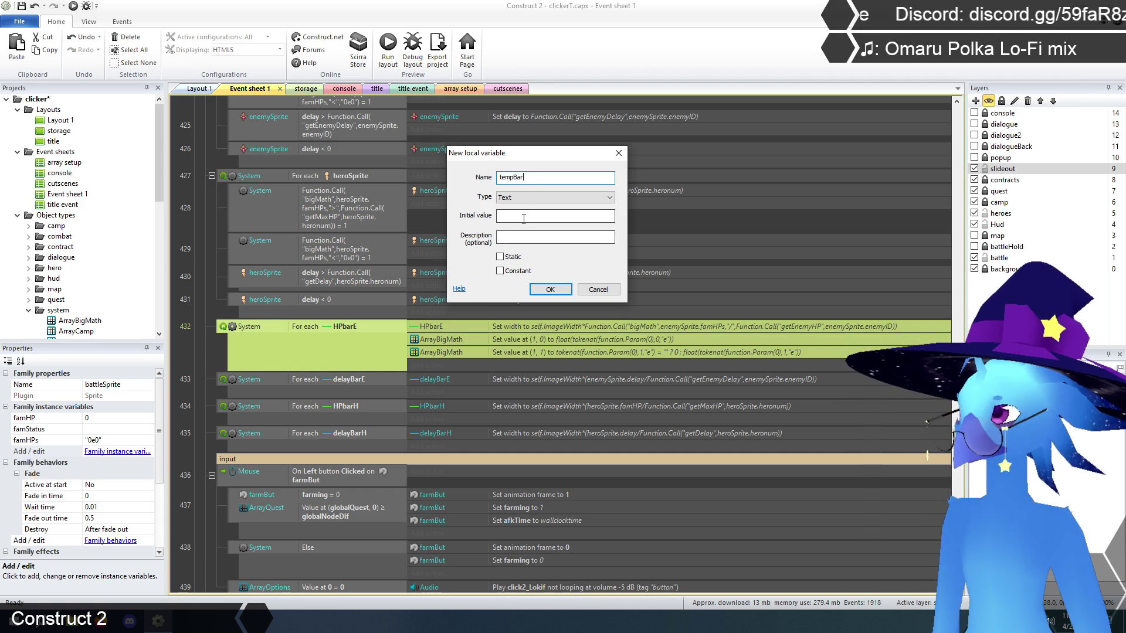
left_click(525, 216)
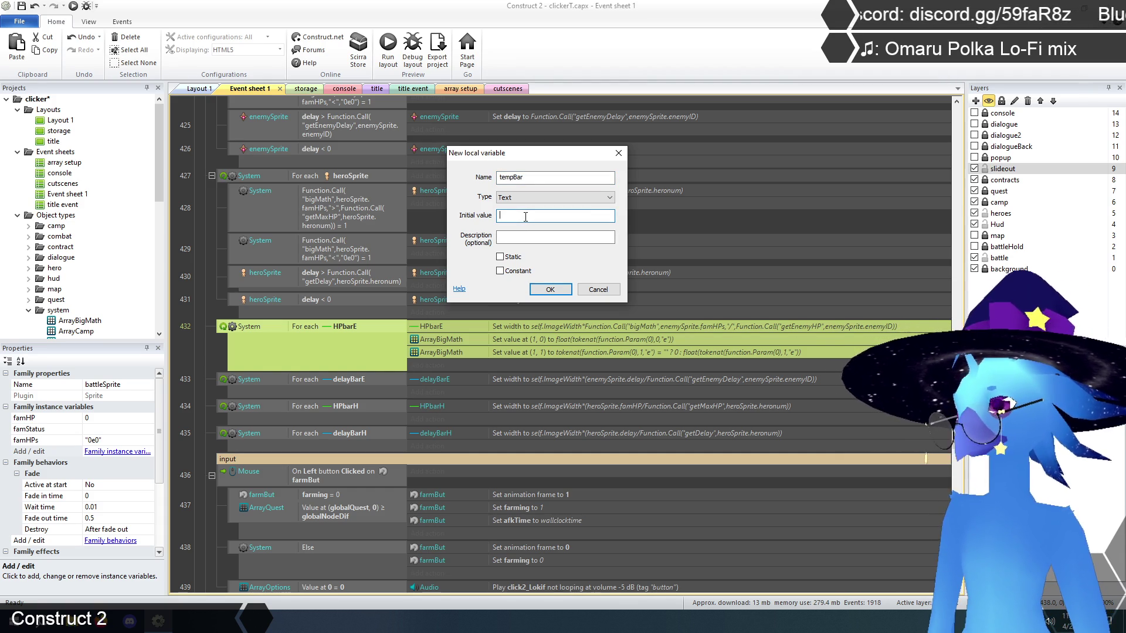
type("0e0")
left_click(538, 290)
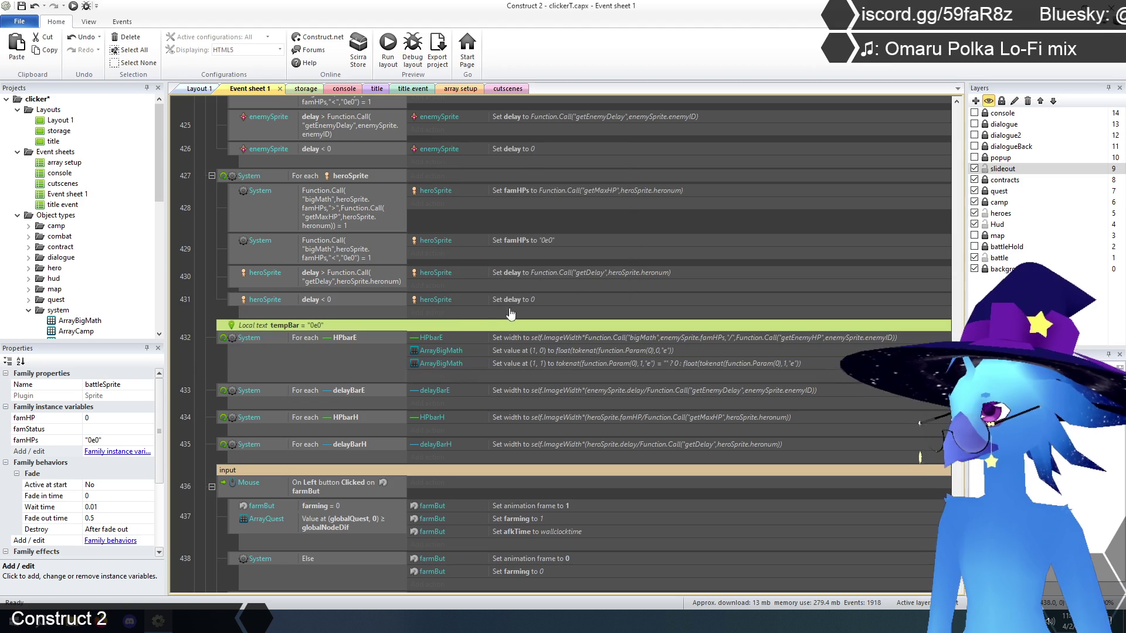
Duplicate the HPbarE Set width action and turn the copy into a System Set value action
key("Escape")
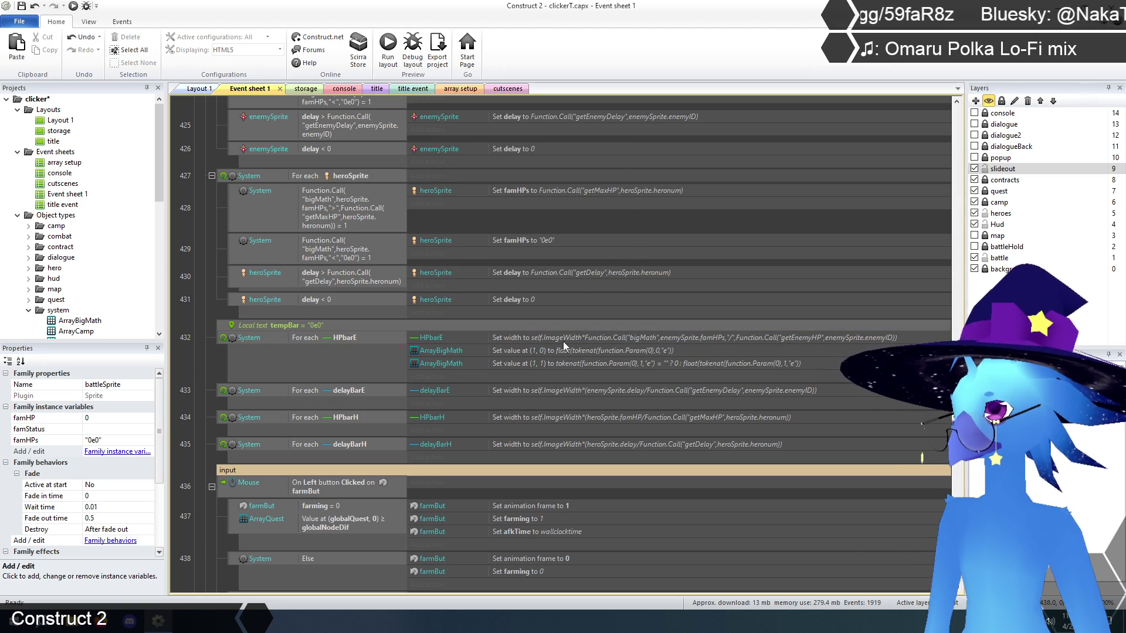
left_click(543, 338)
key("ctrl+c")
key("ctrl+v")
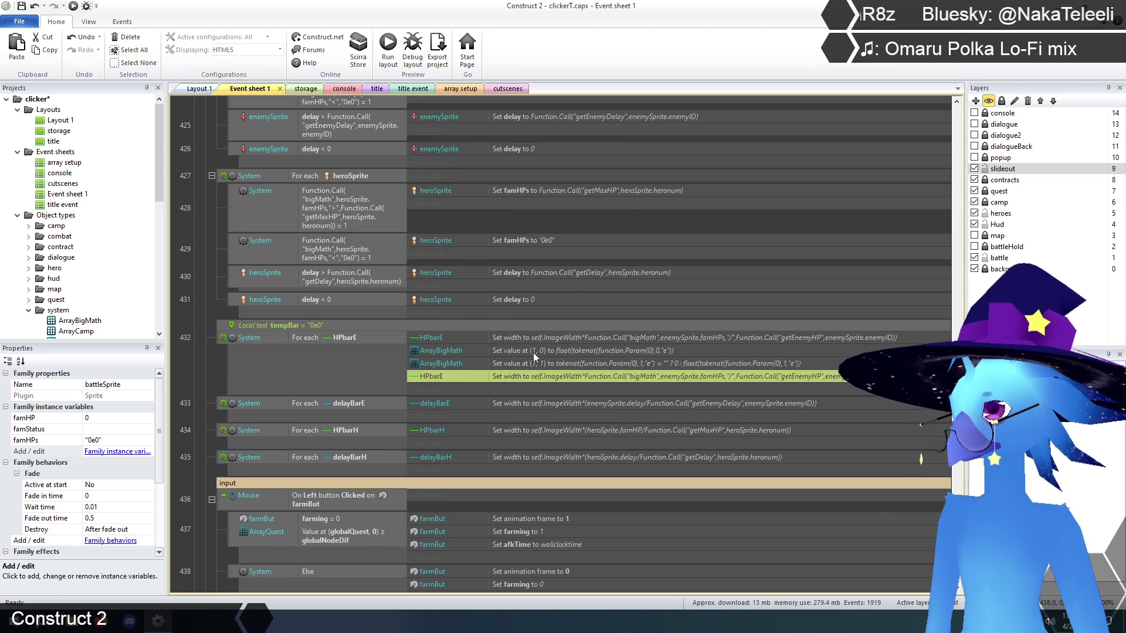
double_click(531, 339)
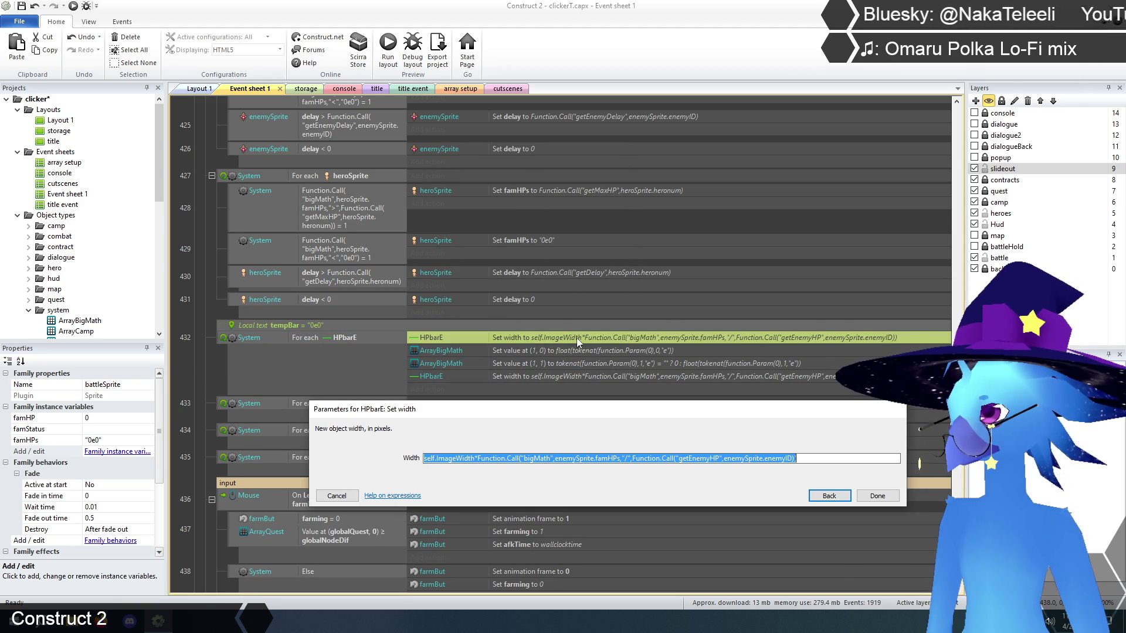
left_click(822, 497)
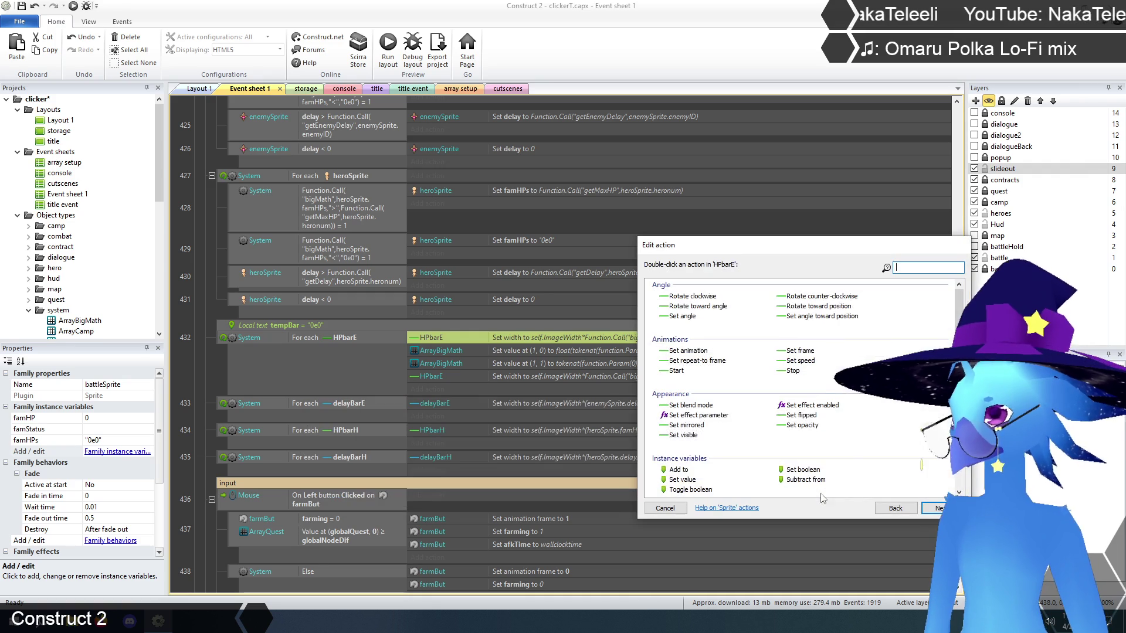
left_click(896, 509)
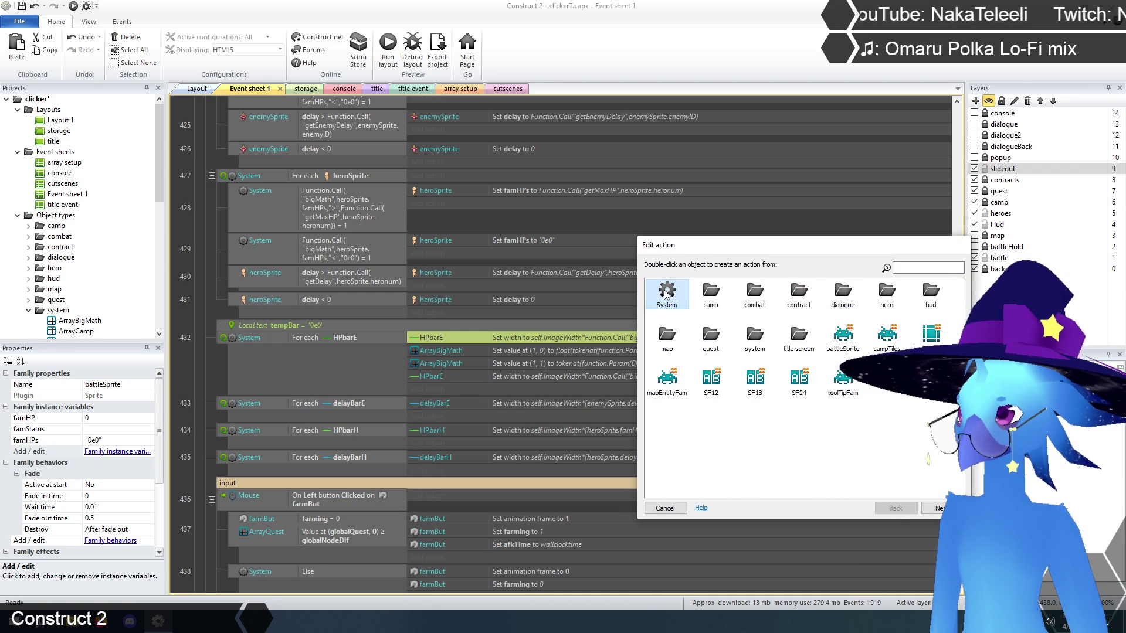
double_click(665, 294)
double_click(675, 415)
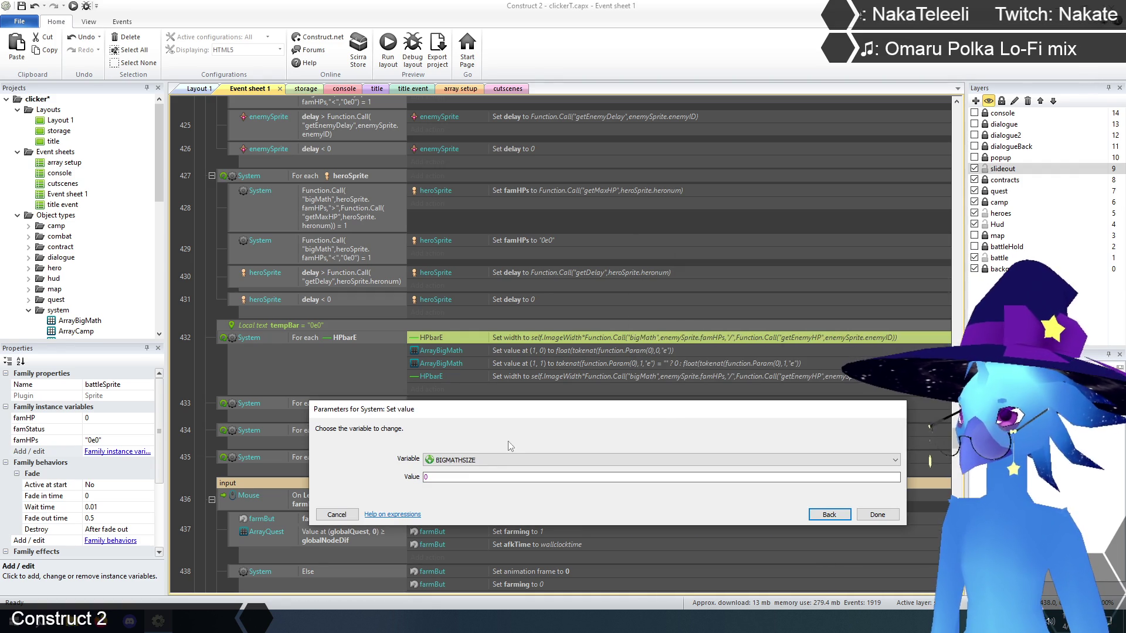
Set tempBar to the pasted bigMath ratio expression, removing its self.ImageWidth* prefix
left_click(516, 460)
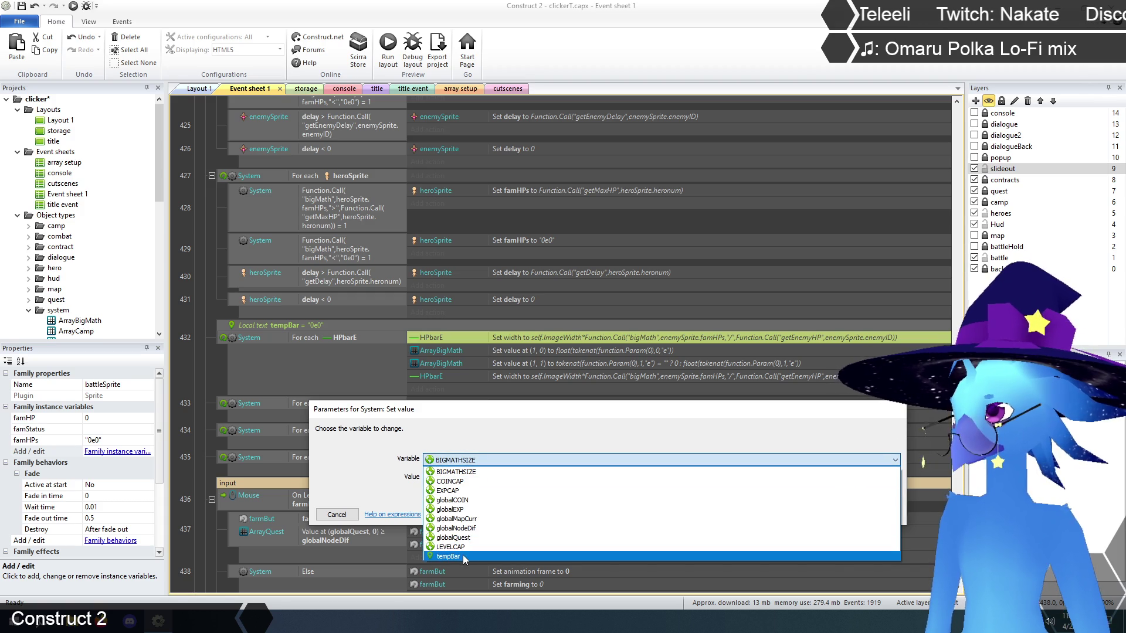
left_click(463, 557)
left_click(455, 476)
key("ctrl+v")
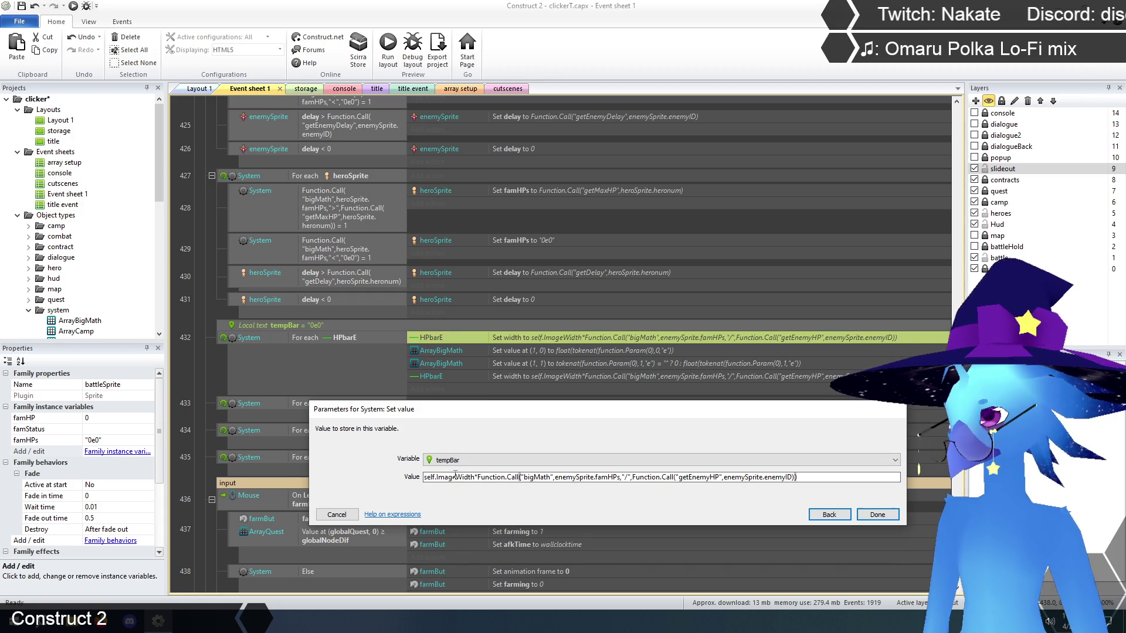
left_click_drag(478, 477, 423, 477)
key("BackSpace")
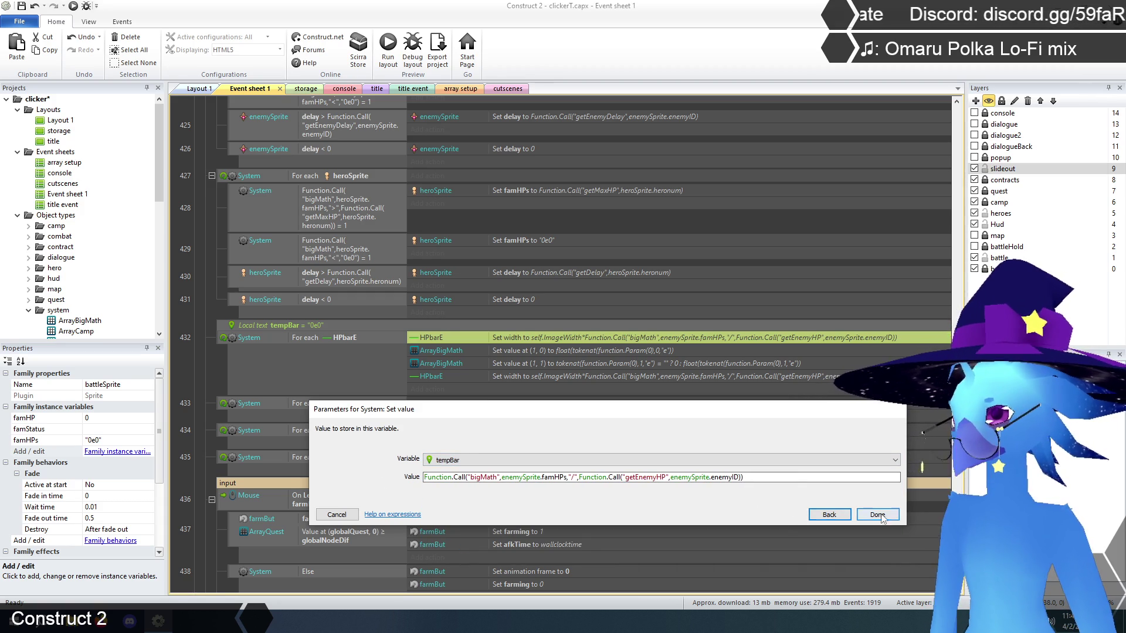
left_click(878, 515)
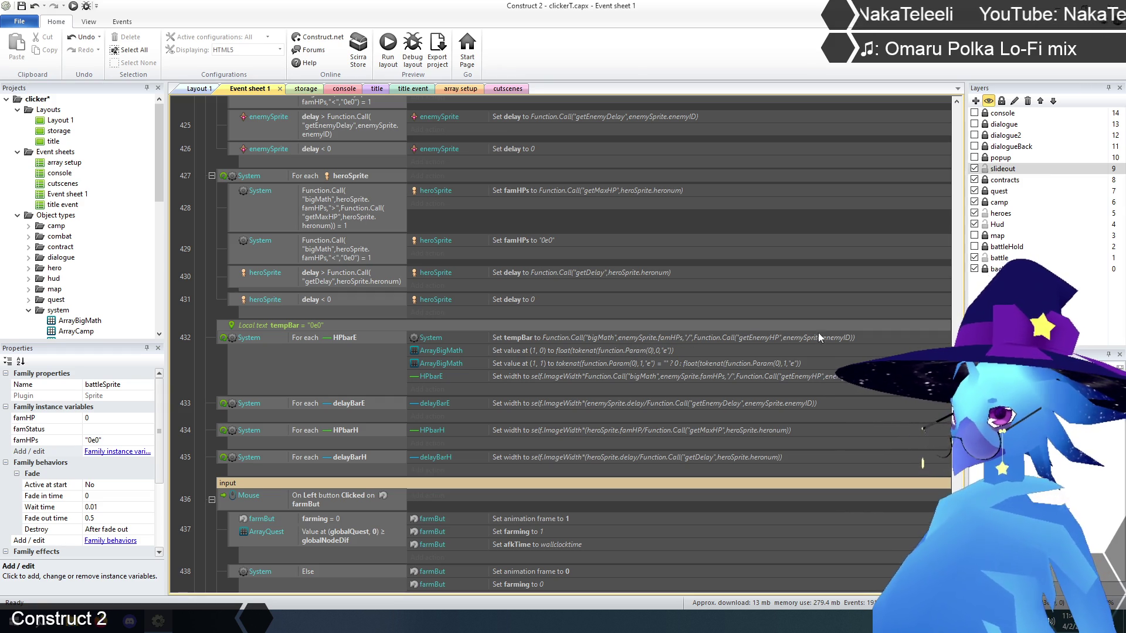
Replace function.Param(0) with tempBar in the ArrayBigMath (1, 0) value
double_click(575, 350)
left_click_drag(467, 494, 522, 494)
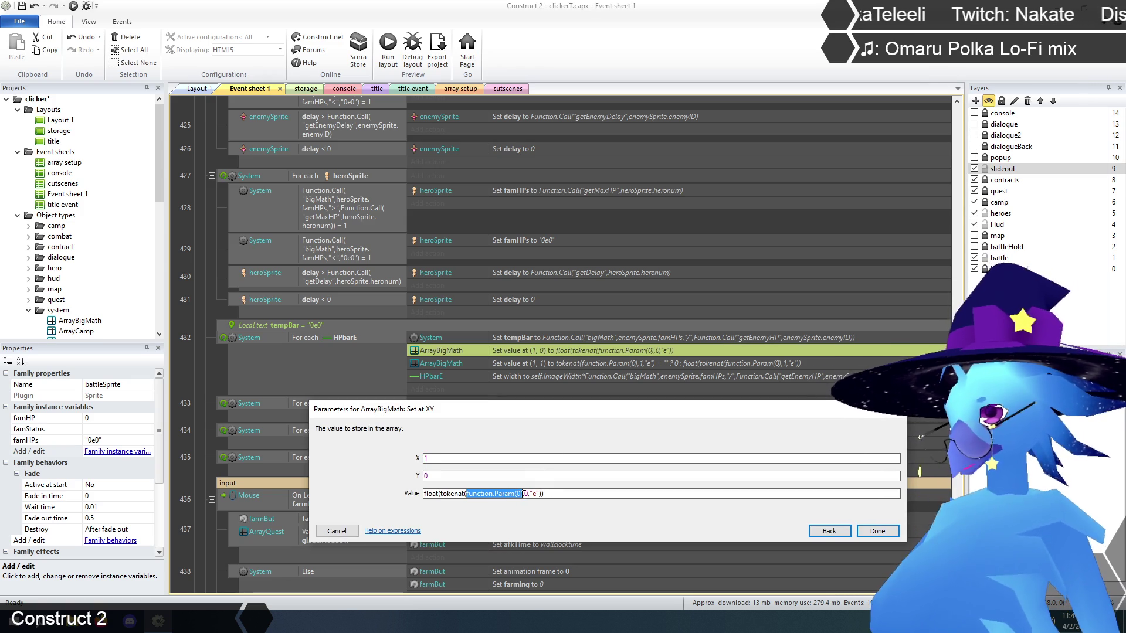
type("tempBar")
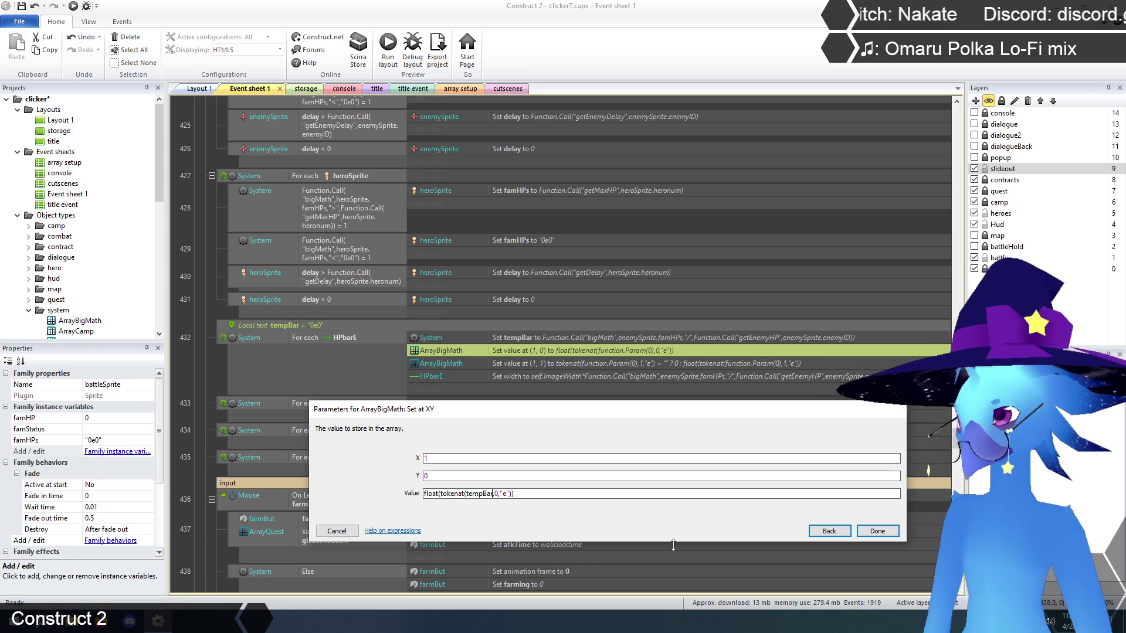
left_click(877, 531)
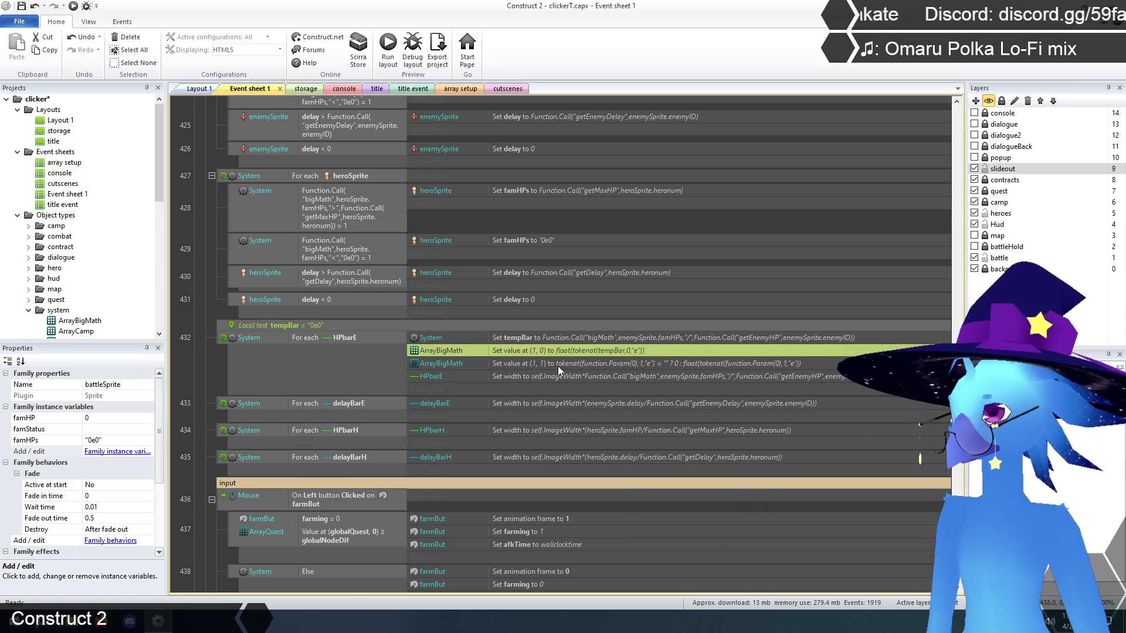
Replace both function.Param(0) references with tempBar in the ArrayBigMath (1, 1) value
double_click(563, 364)
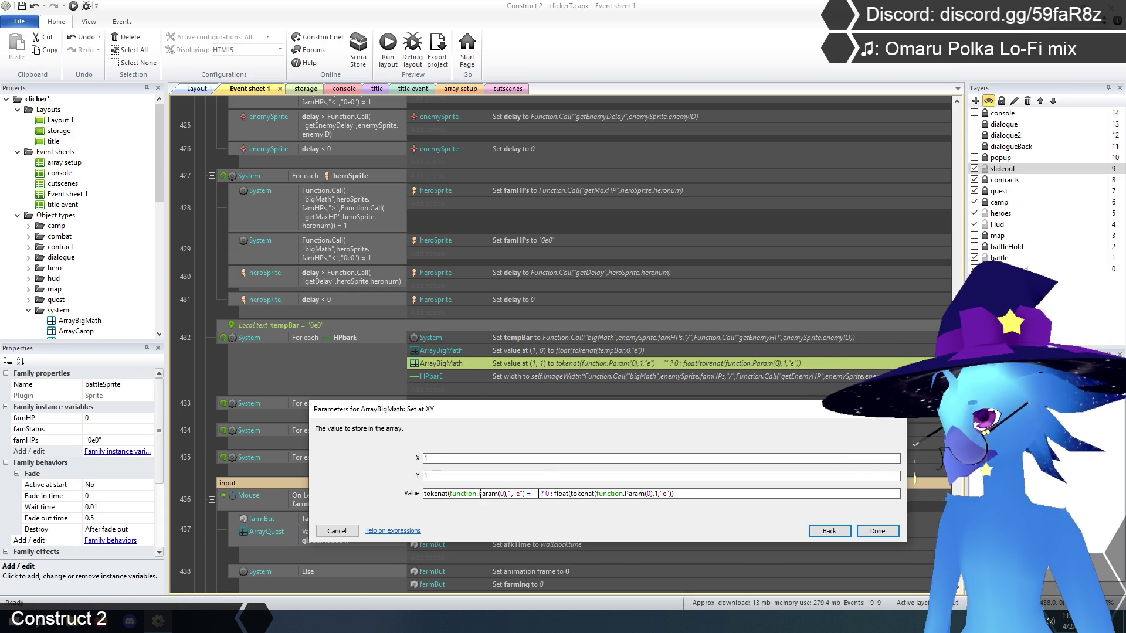
left_click_drag(450, 494, 506, 493)
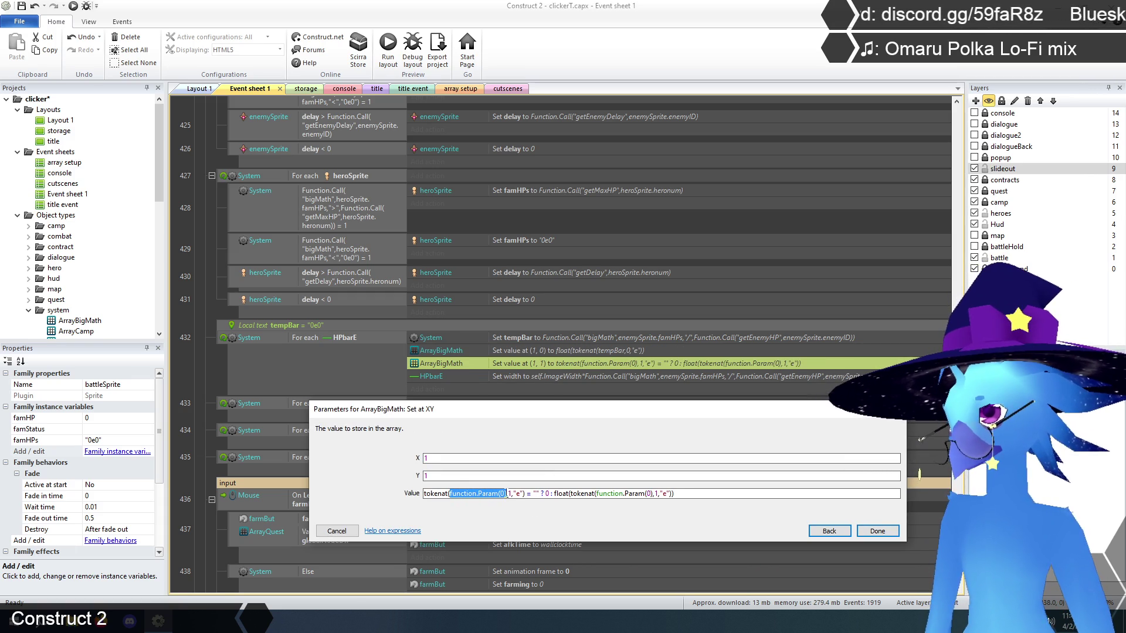
type("tempBar")
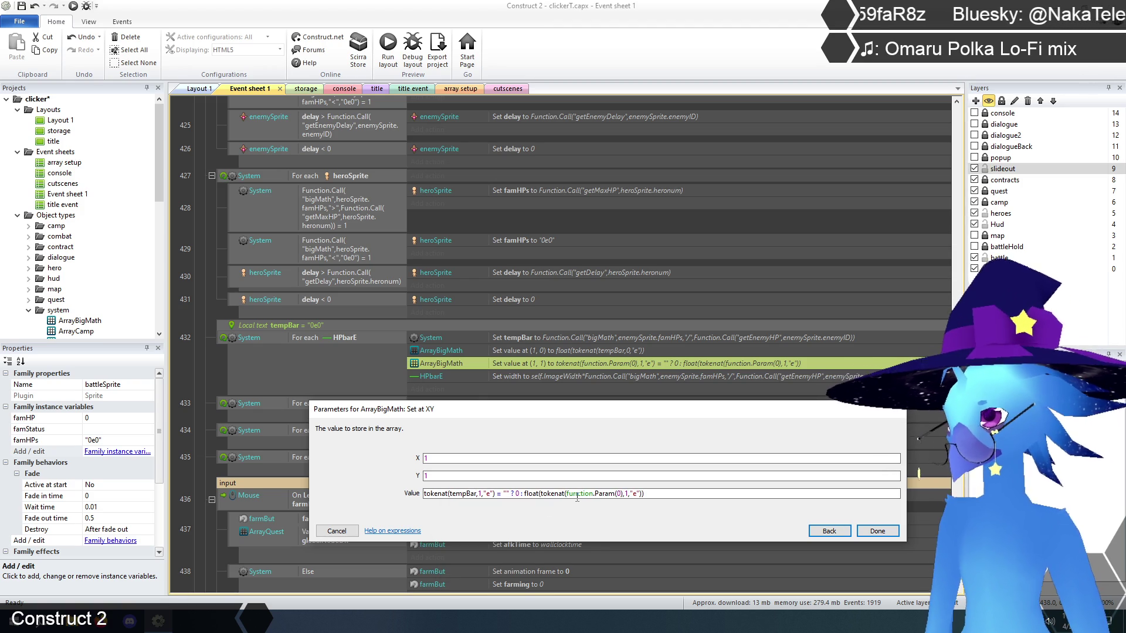
left_click_drag(566, 494, 619, 497)
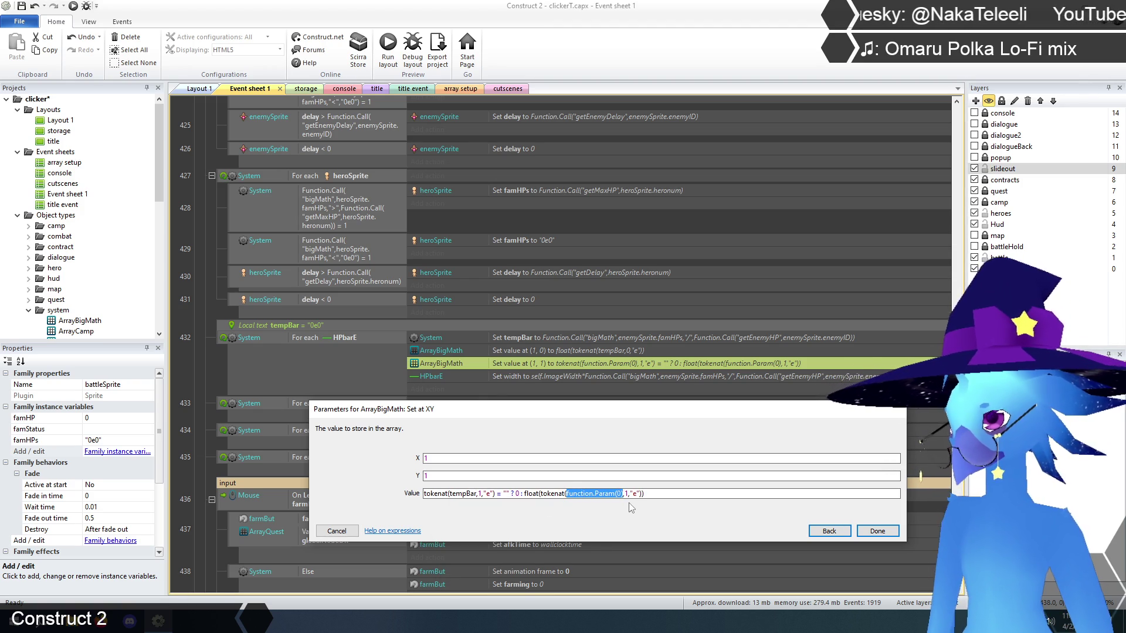
type("tempBar")
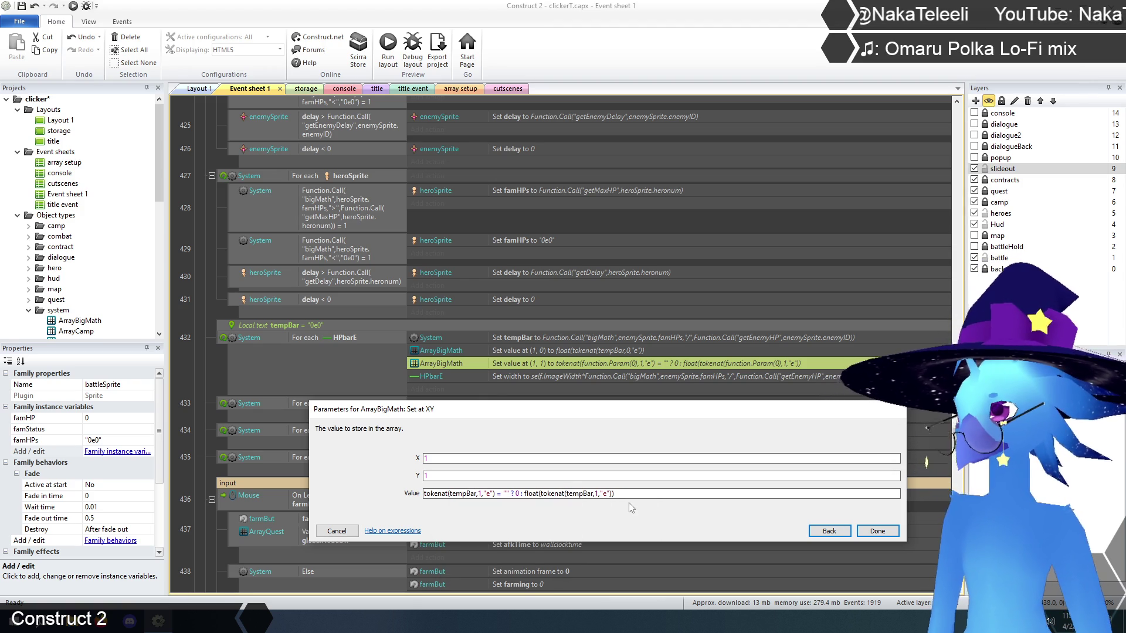
left_click(879, 531)
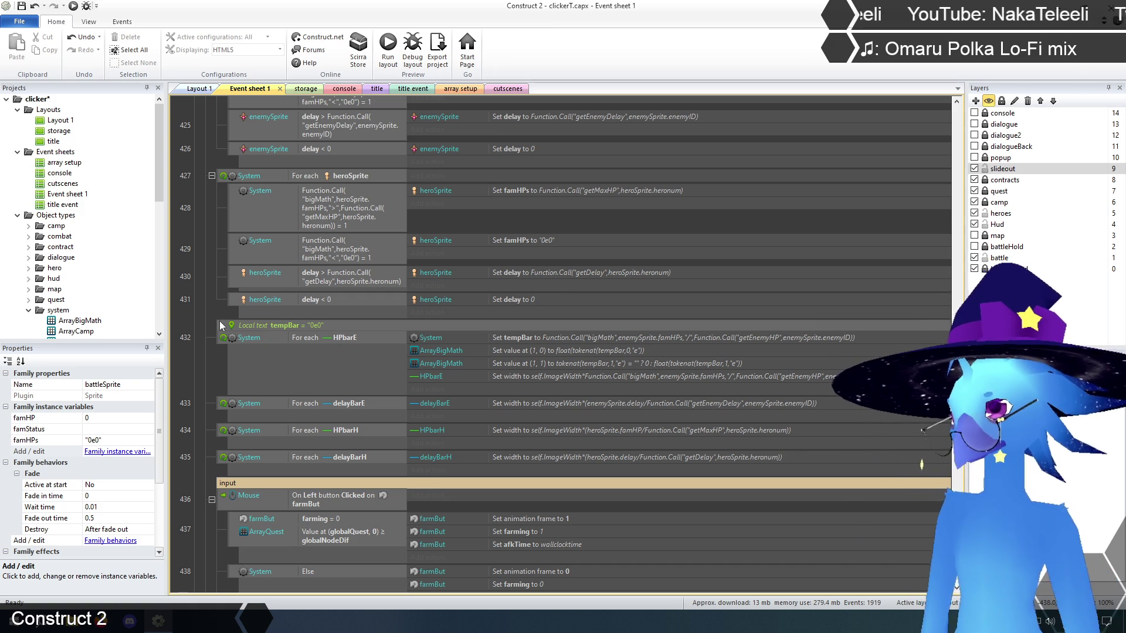
Delete the Function.Call ratio from the HPbarE width expression
double_click(606, 379)
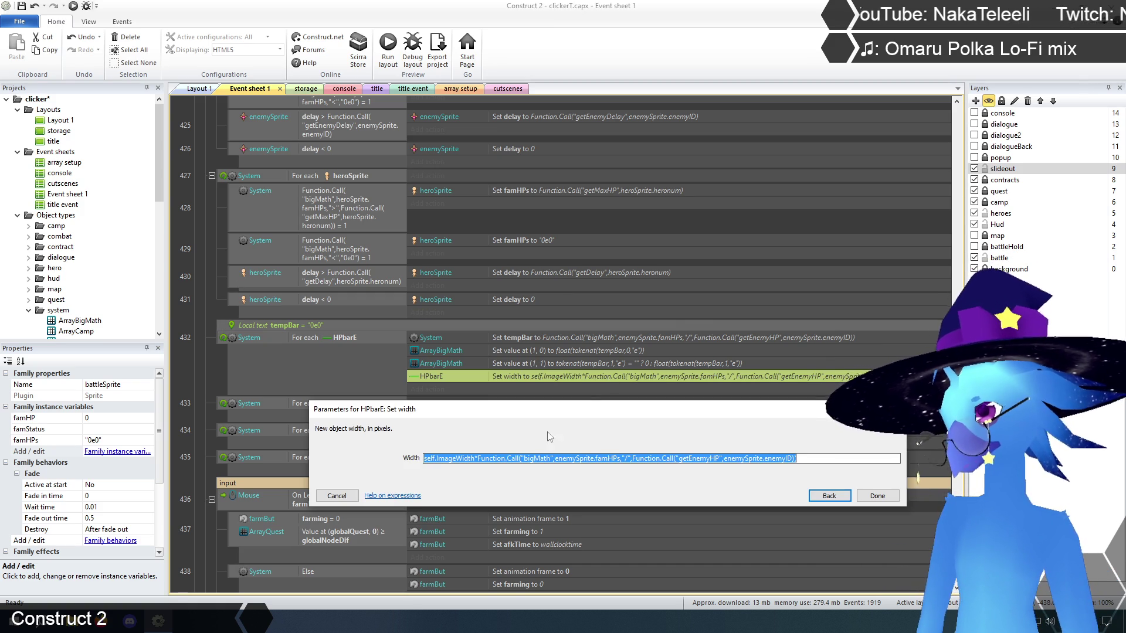
left_click(480, 458)
left_click_drag(482, 459, 802, 459)
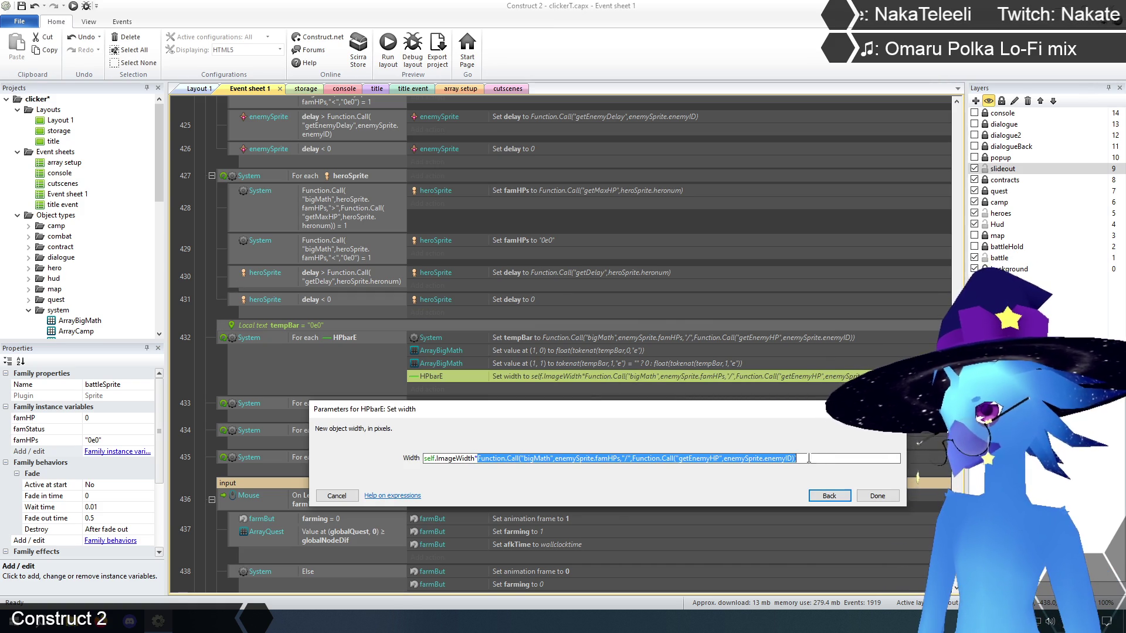
key("Delete")
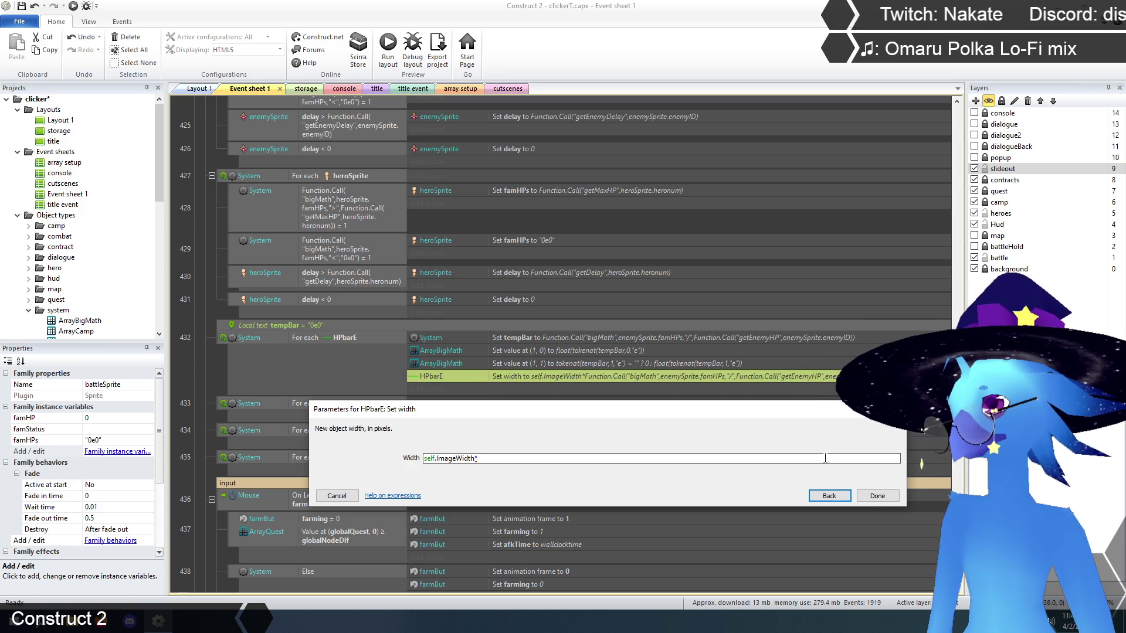
Make the HPbarE width self.ImageWidth*ArrayBigMath.At(1,0)*(10^ArrayBigMath.At(1,1))
type("array")
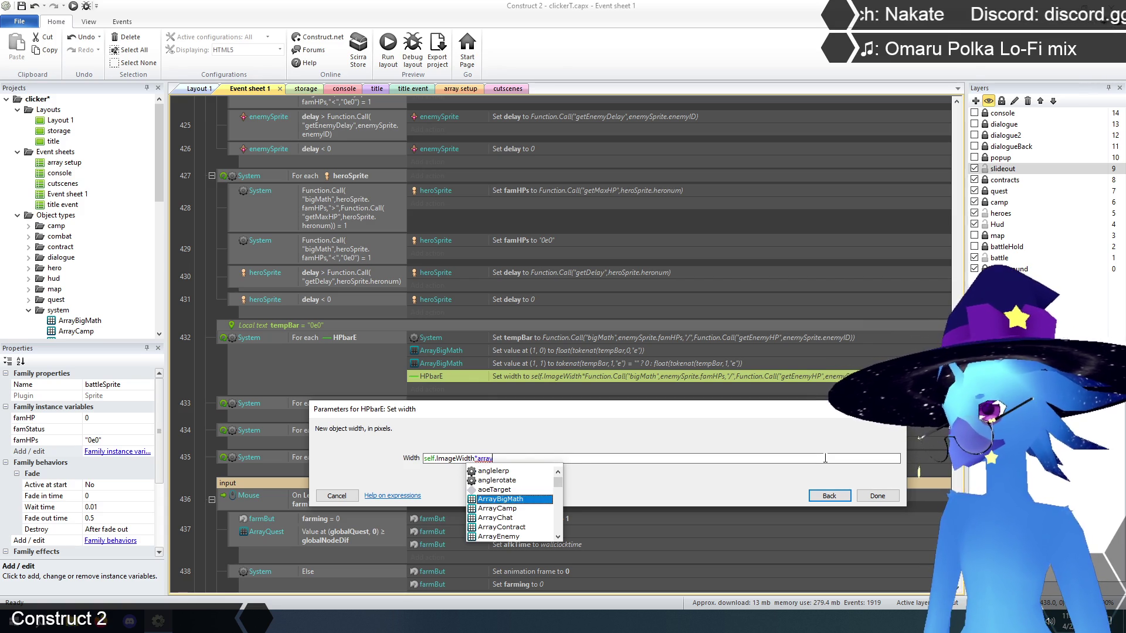
key("Return")
type(".At(1,0")
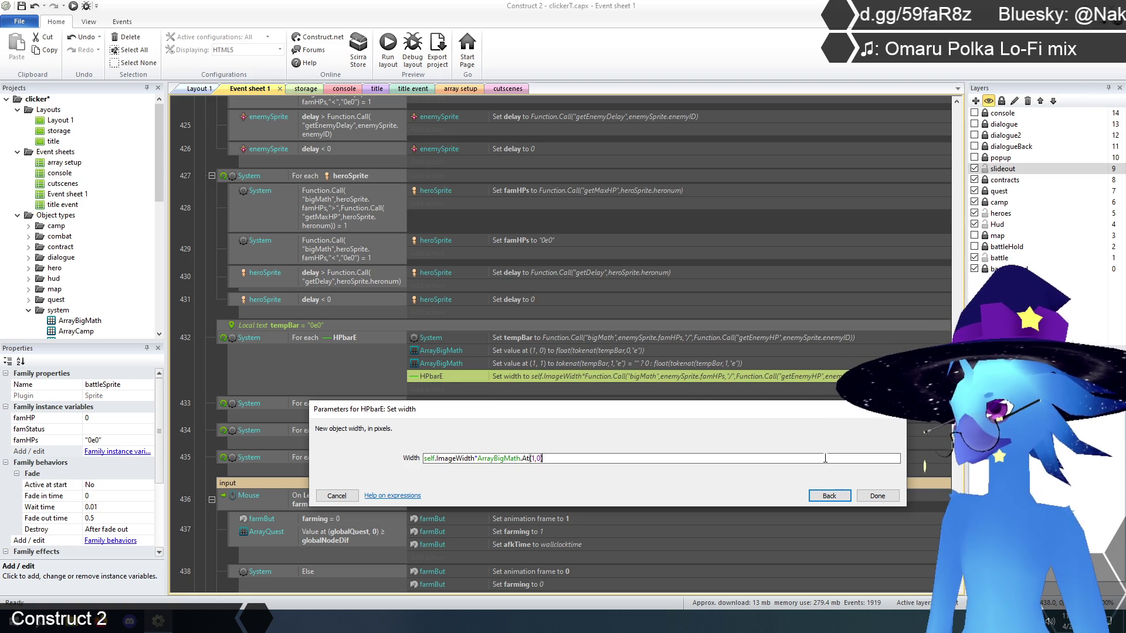
type("*")
type("10")
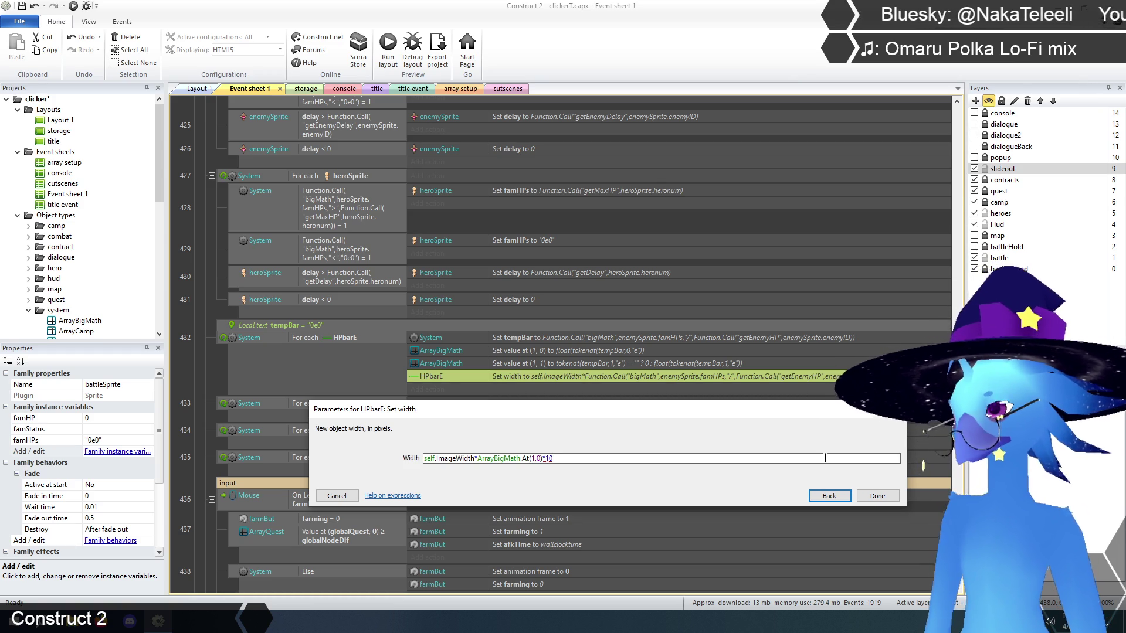
type("^arra")
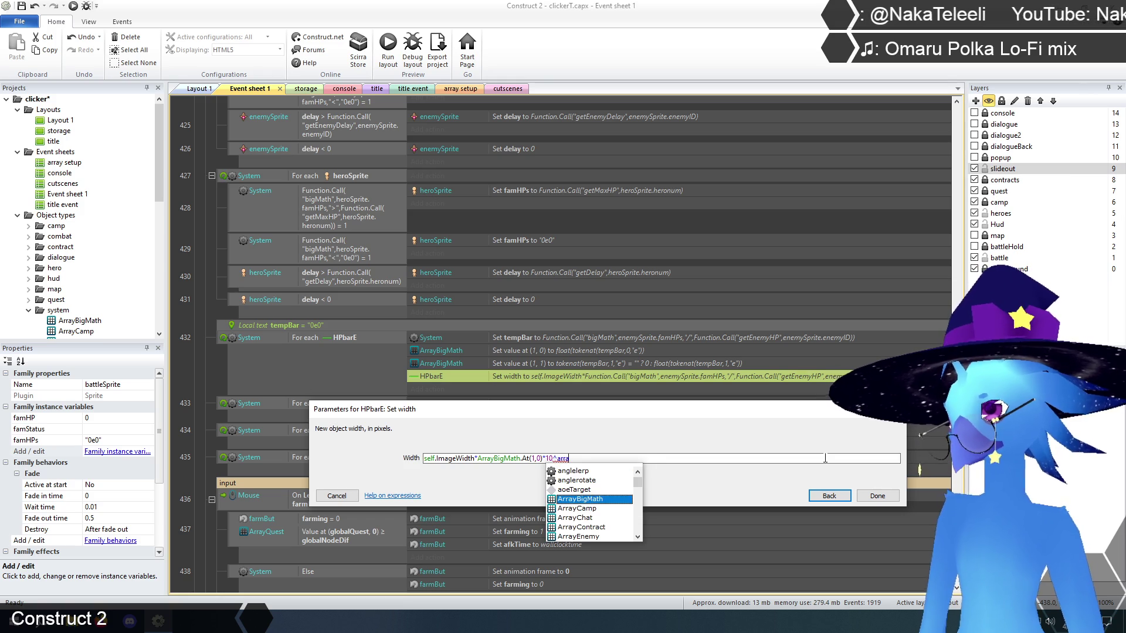
key("Return")
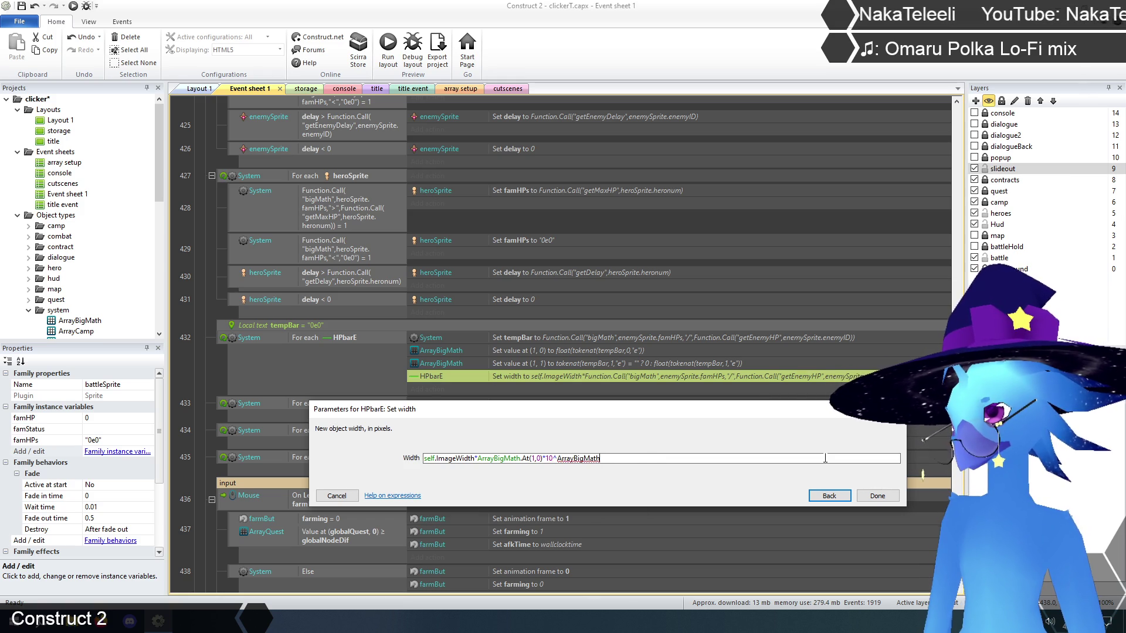
type(".at")
key("Return")
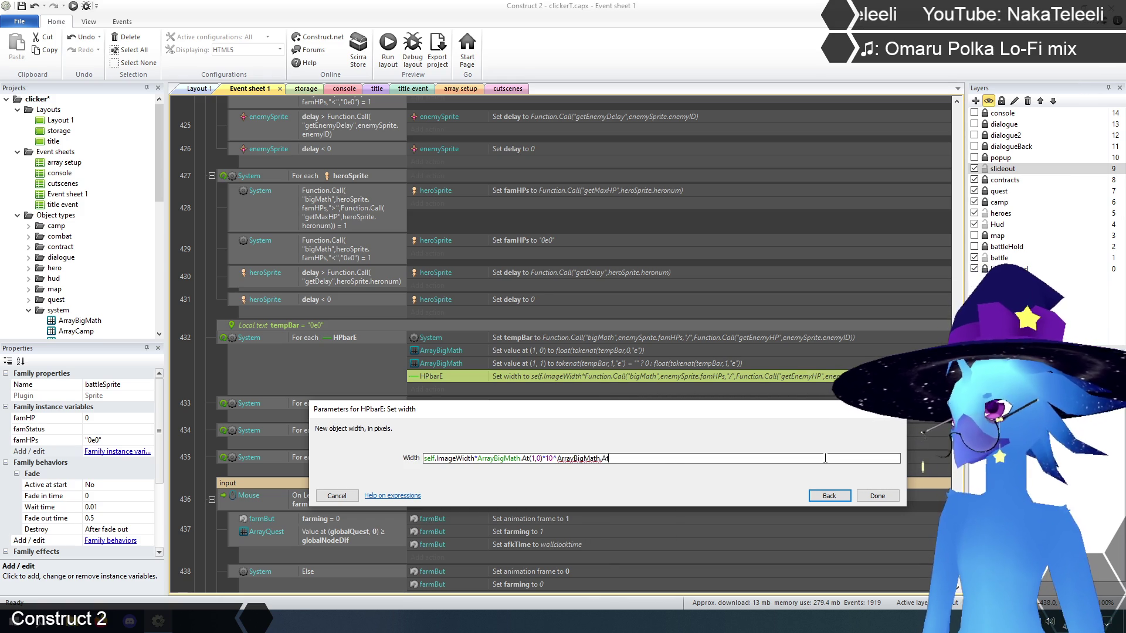
type("(1,0")
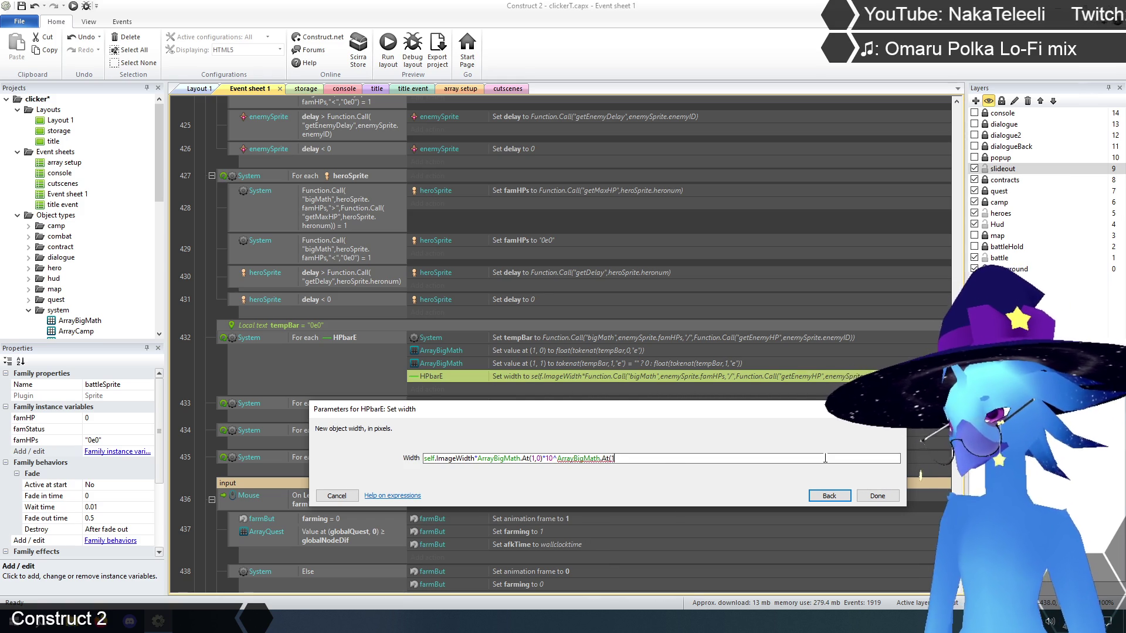
type(")")
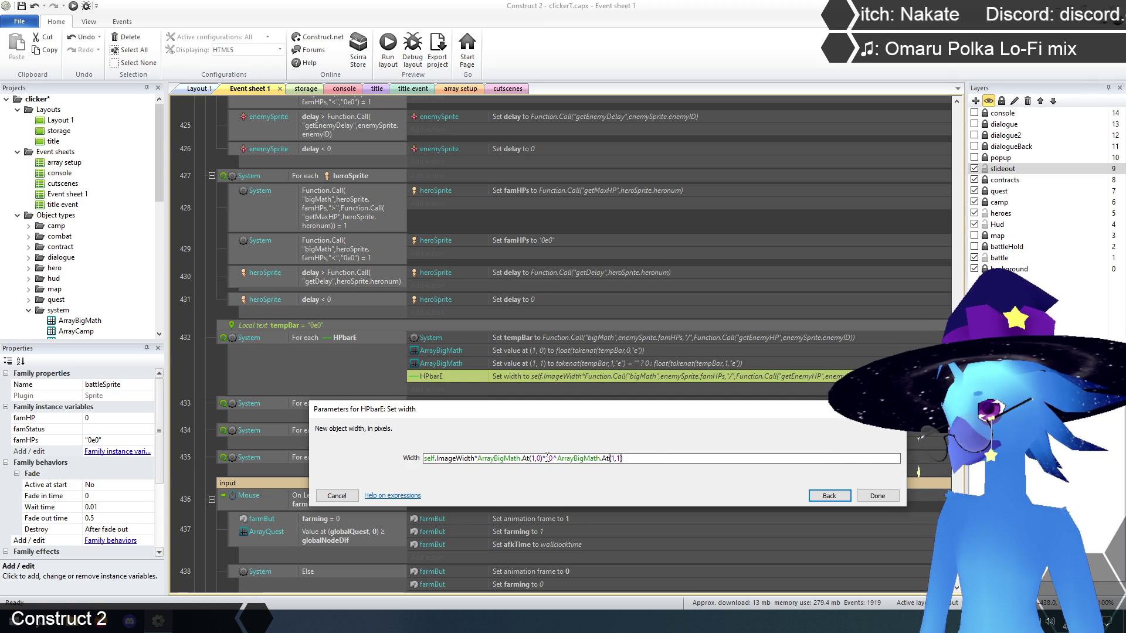
type("(1,0")
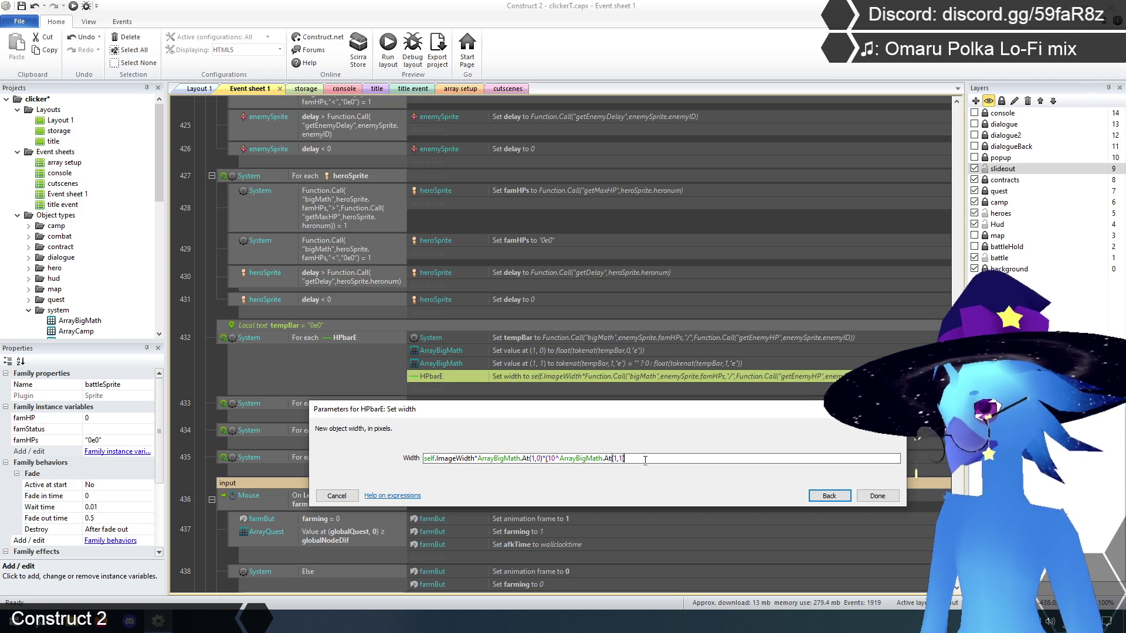
type(")")
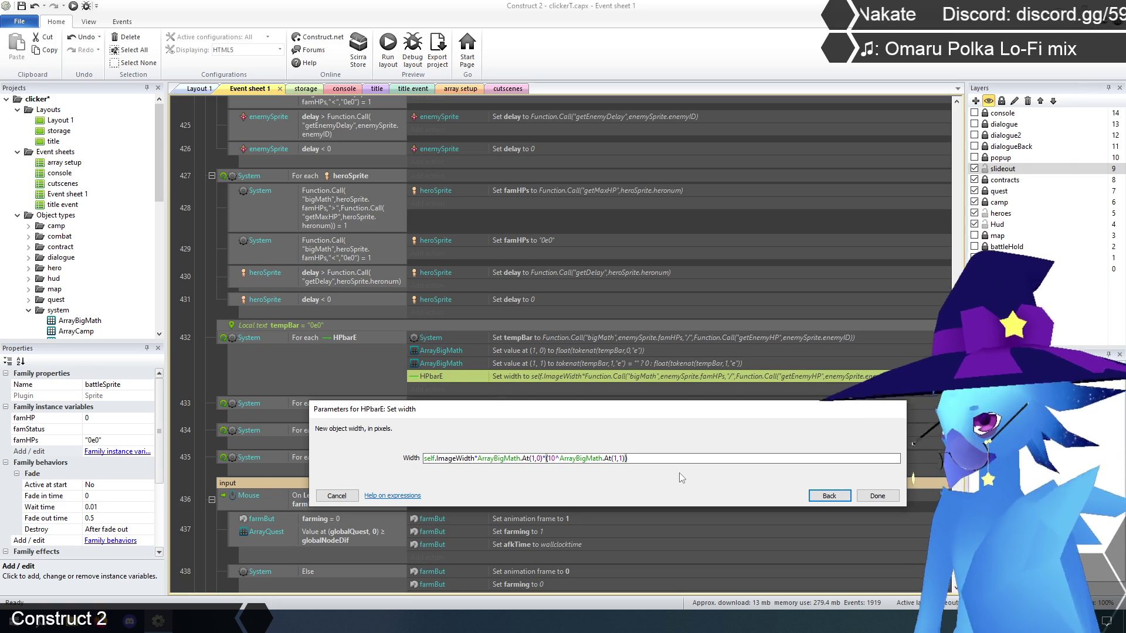
left_click(880, 497)
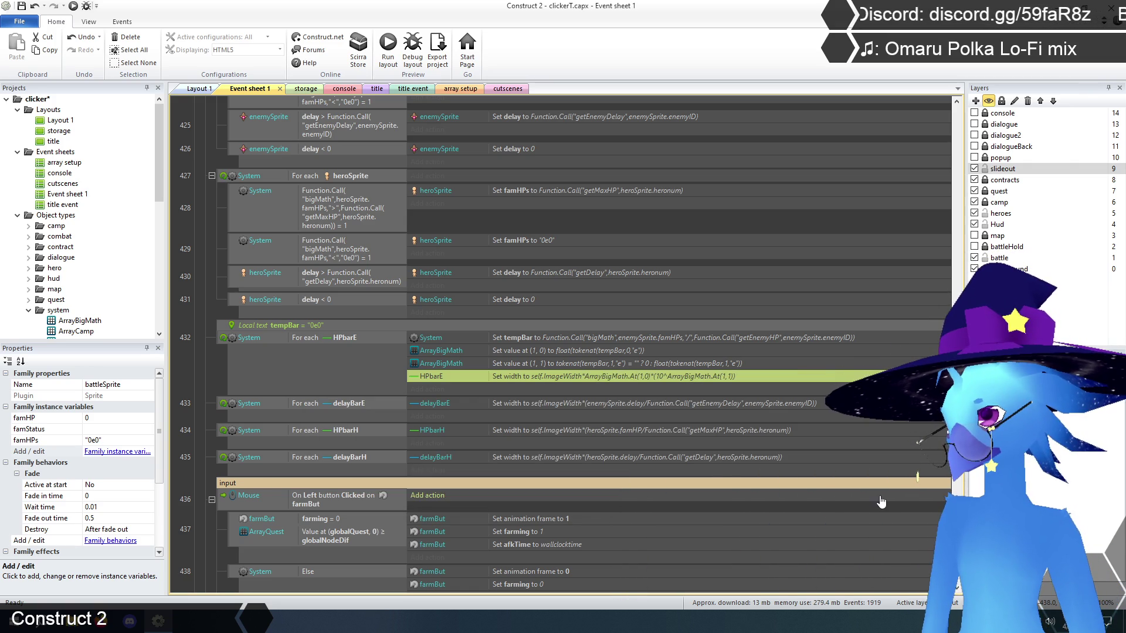
left_click(198, 371)
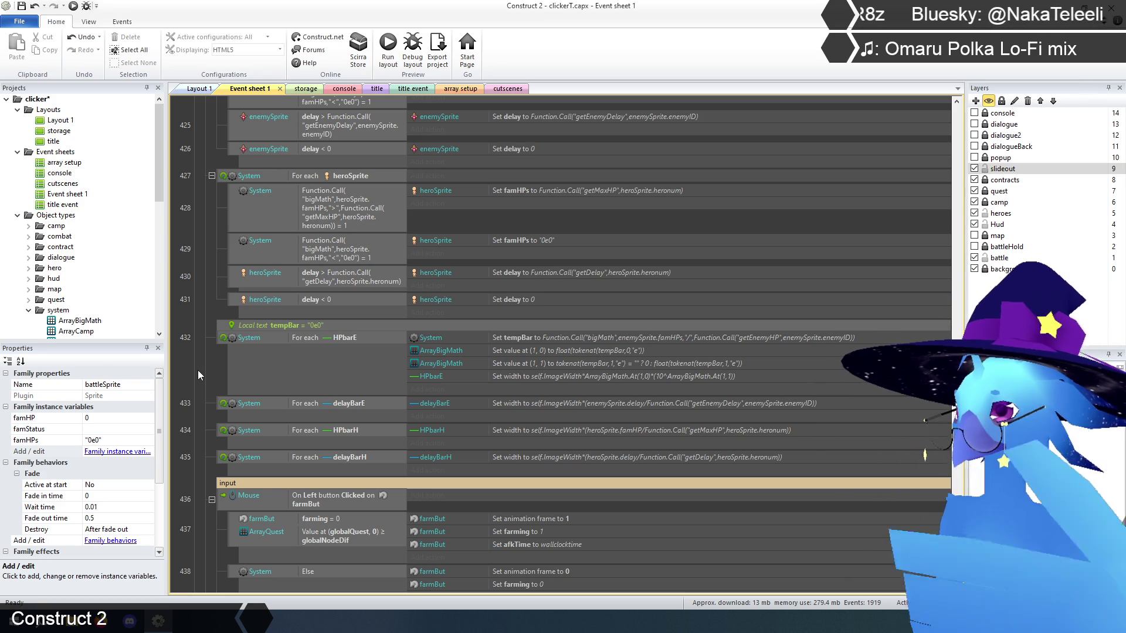
Copy both ArrayBigMath actions and the tempBar assignment from event 432 into event 434
left_click(559, 355)
left_click(555, 364, "shift")
mouse_move(554, 365)
left_mouse_down()
mouse_move(543, 431)
mouse_move(551, 459)
left_mouse_up()
left_click(561, 337)
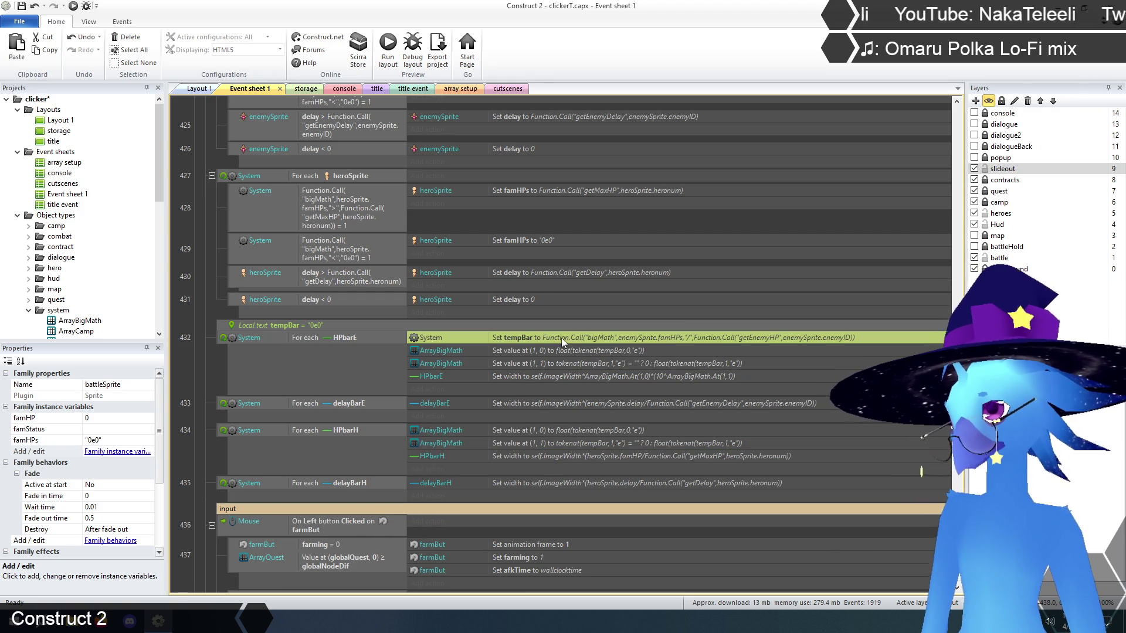
mouse_move(562, 338)
left_mouse_down()
mouse_move(530, 467)
mouse_move(538, 427)
left_mouse_up()
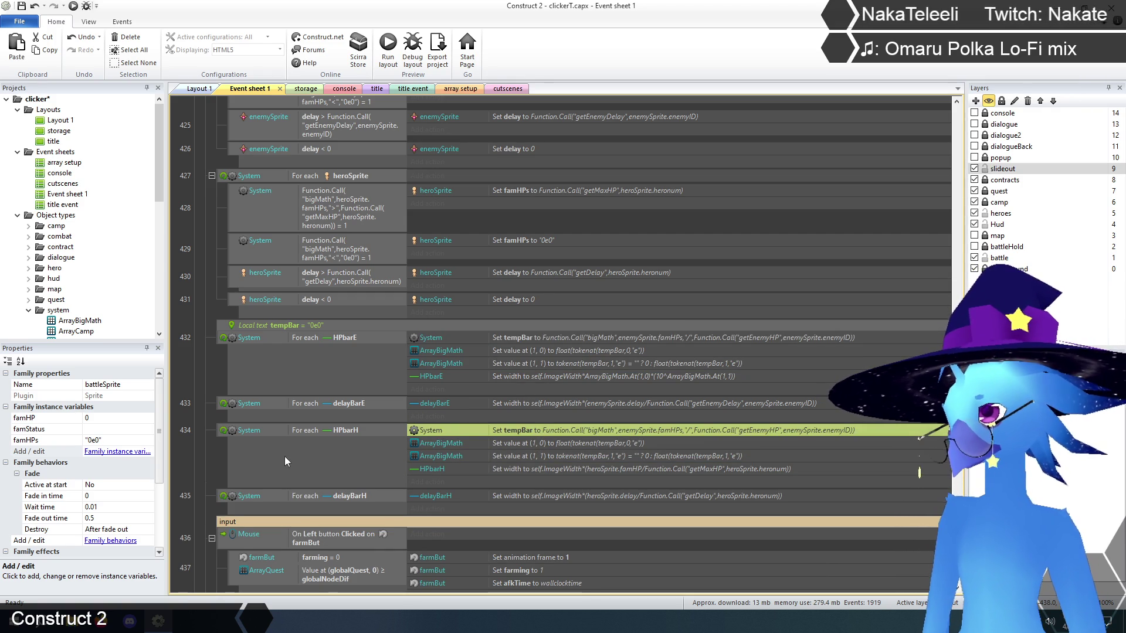
left_click(211, 461)
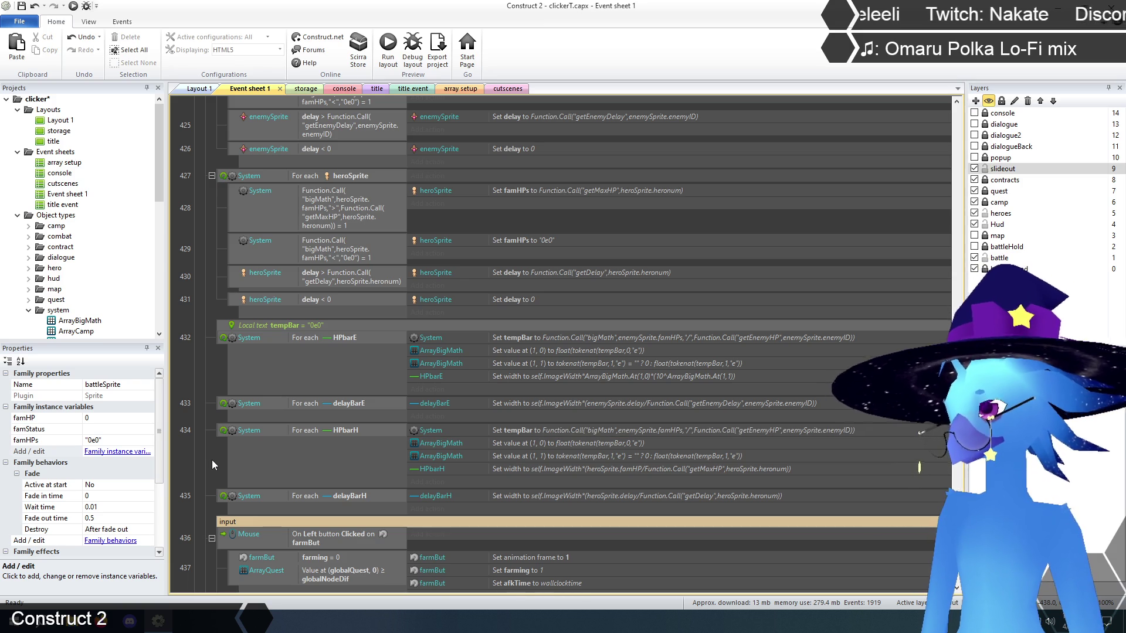
In the copied tempBar value, use heroSprite.famHPs and change getEnemyHP to getMaxHP
double_click(653, 430)
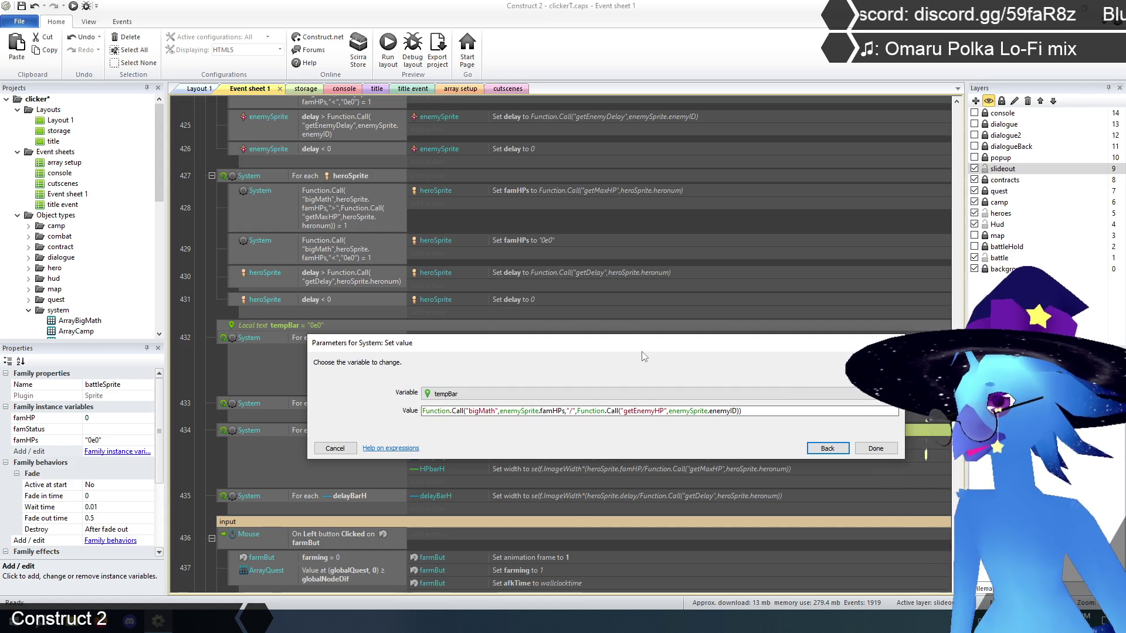
left_click(502, 412)
left_click_drag(502, 413, 539, 413)
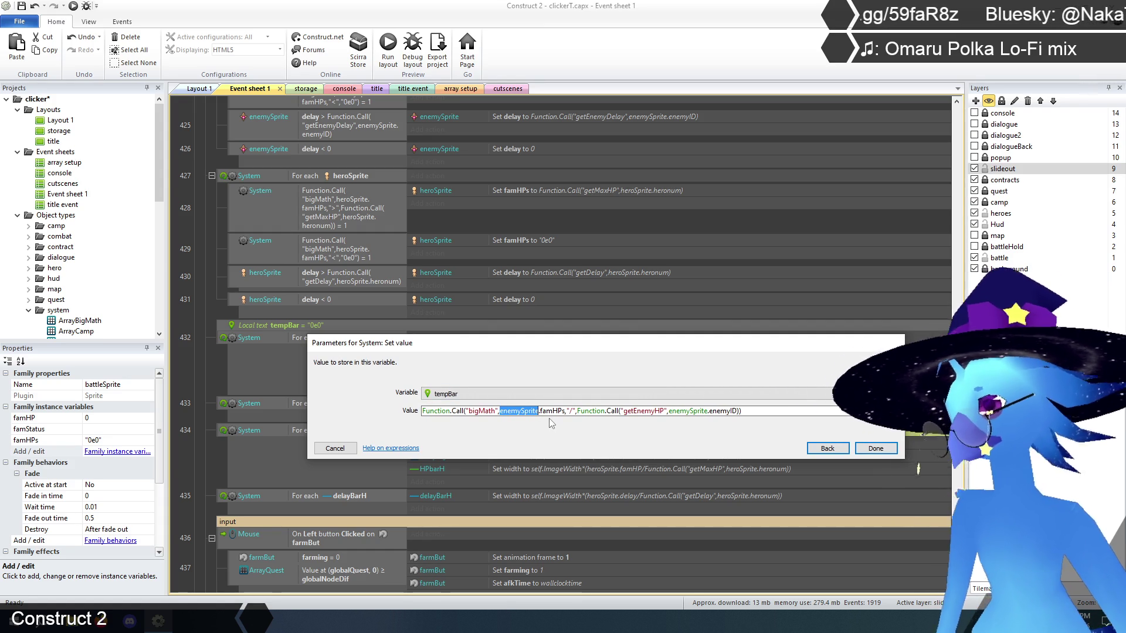
type("heroSprite")
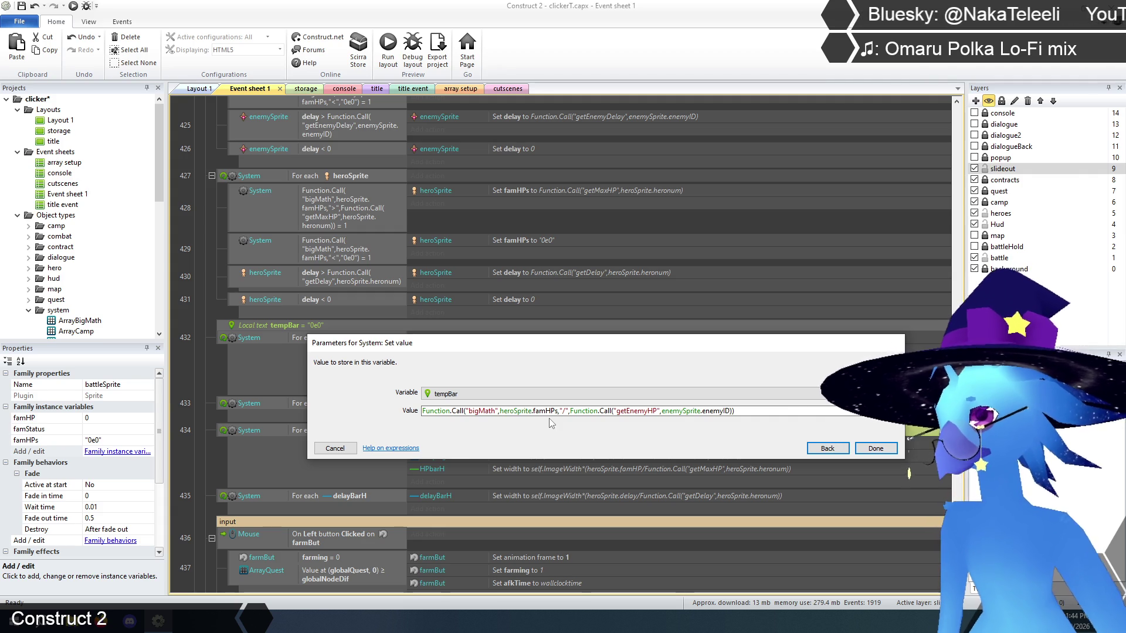
left_click(568, 413)
key("ctrl+Left")
key("ctrl+Left")
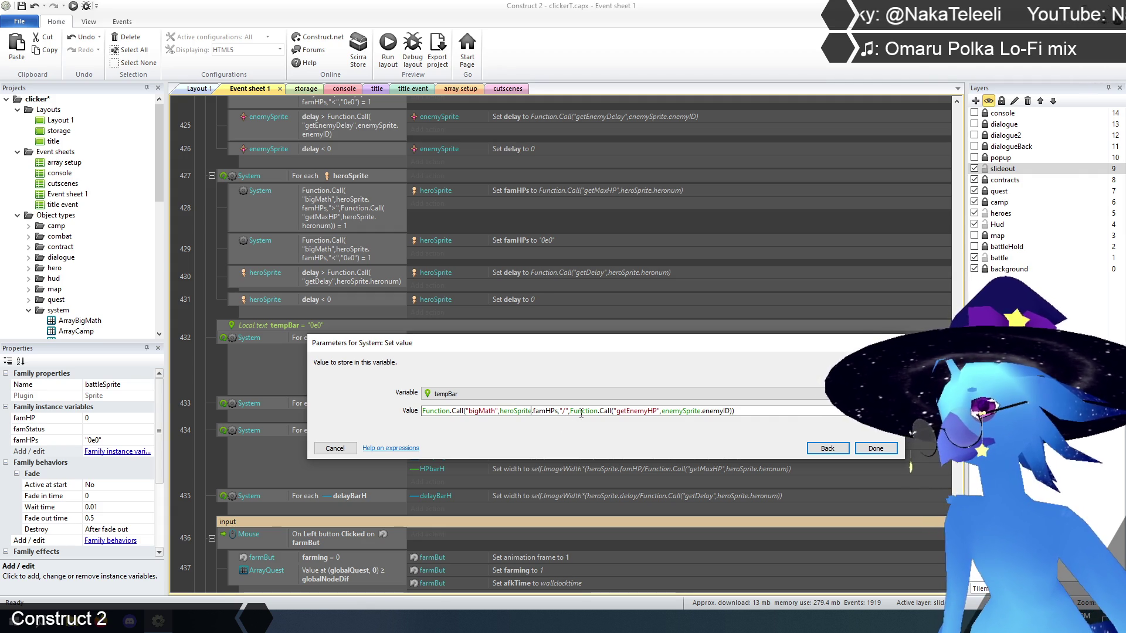
left_click_drag(627, 411, 647, 411)
type("Max")
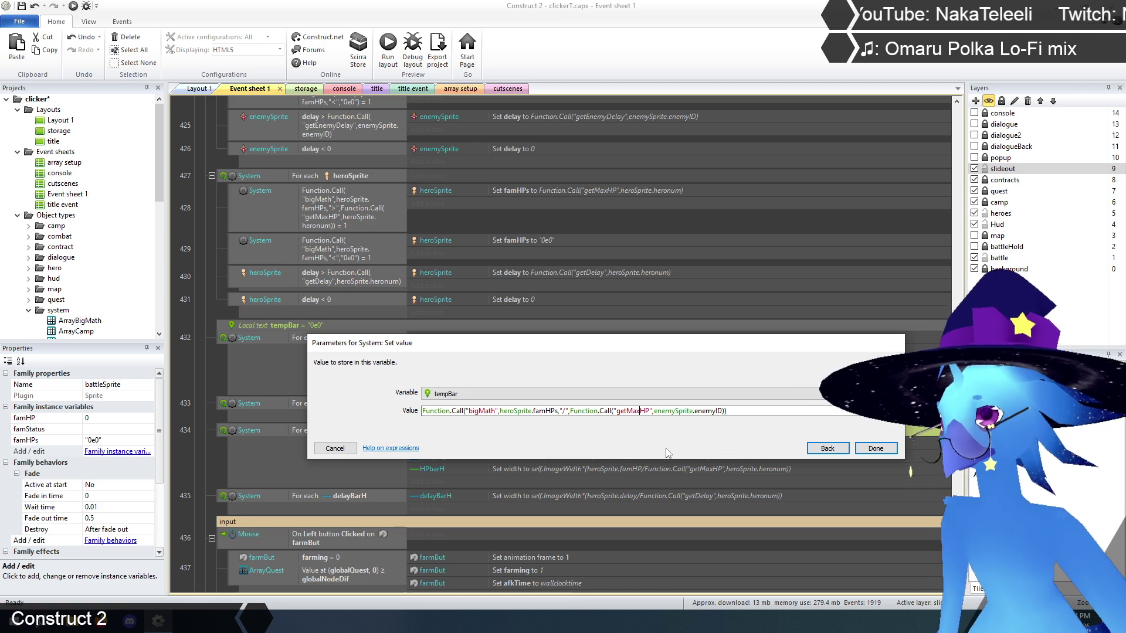
Pass heroSprite.heronum to getMaxHP and confirm the tempBar action
left_click_drag(654, 411, 723, 413)
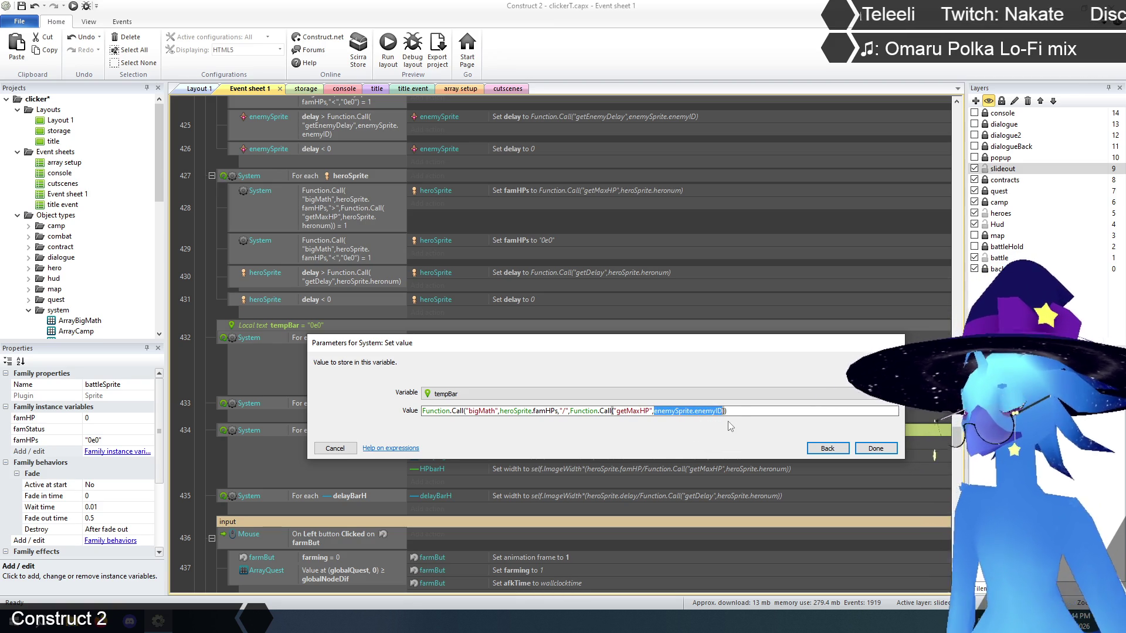
type("heros")
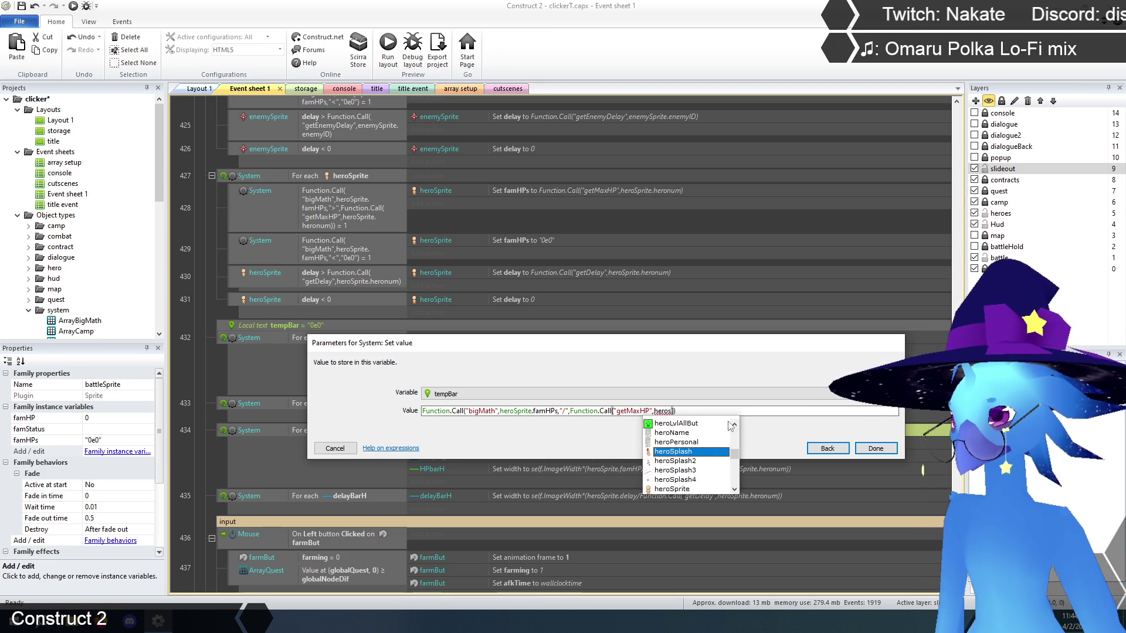
key("Return")
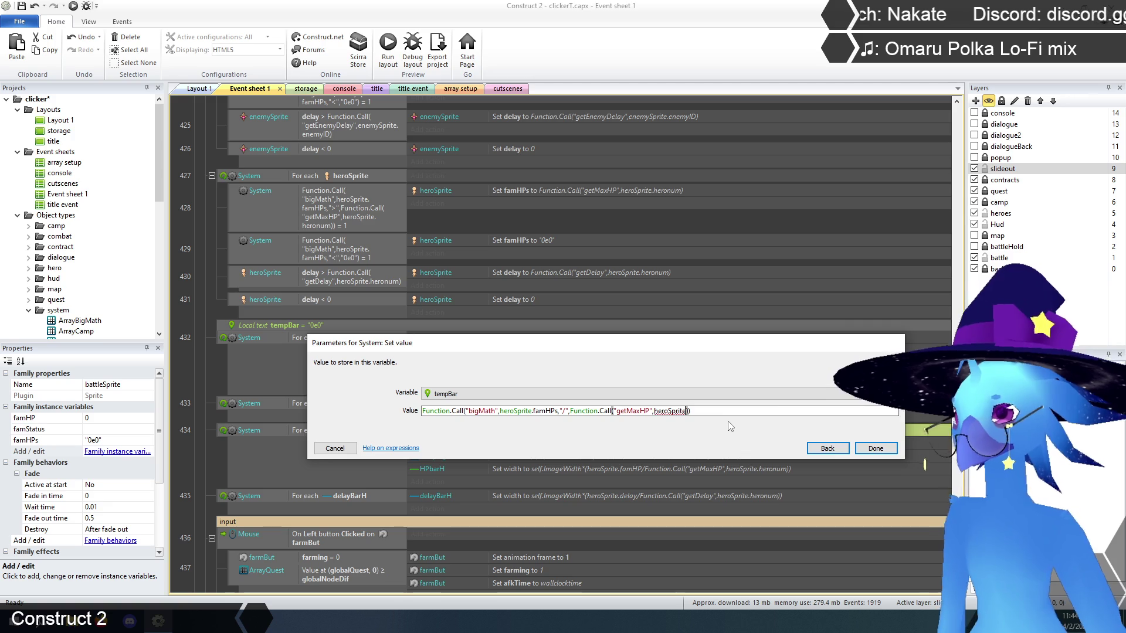
type(".her")
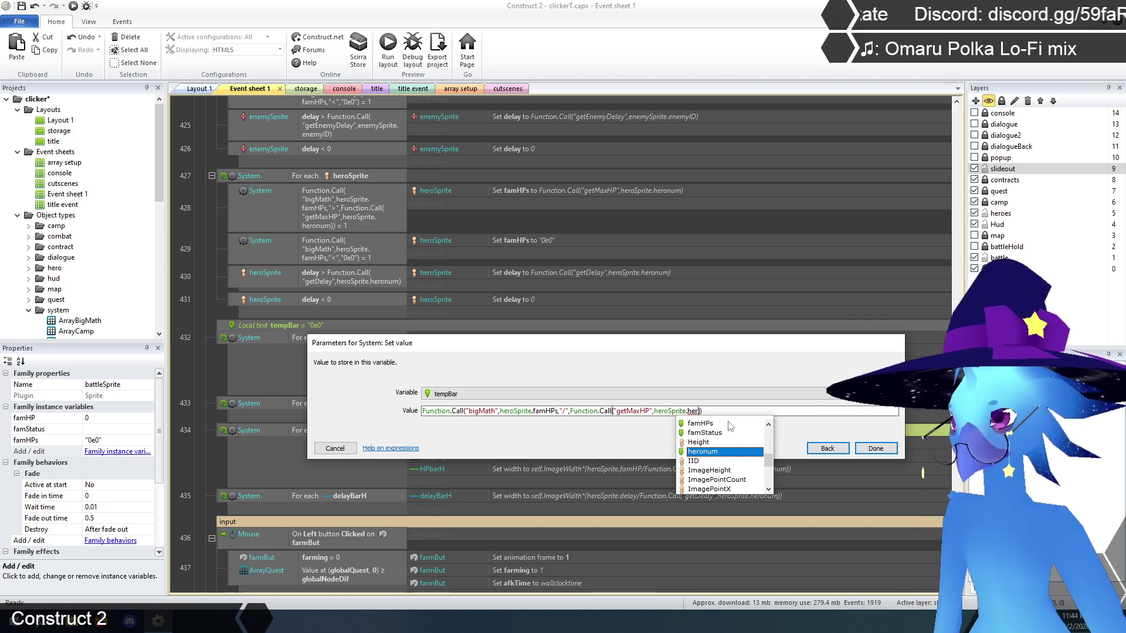
key("Down")
key("Return")
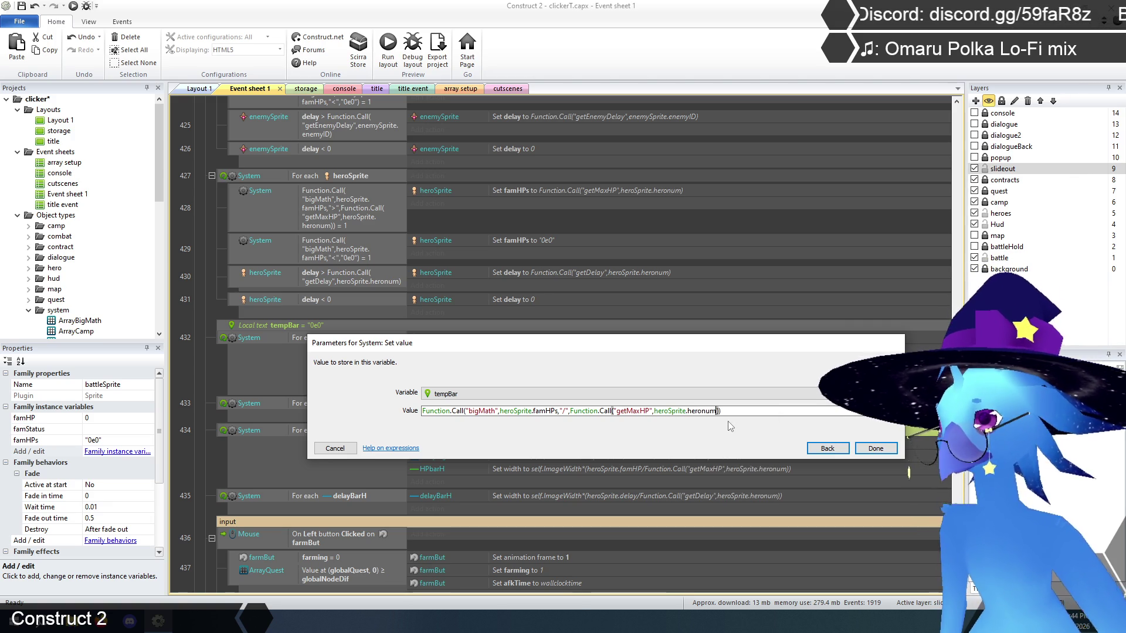
key("Return")
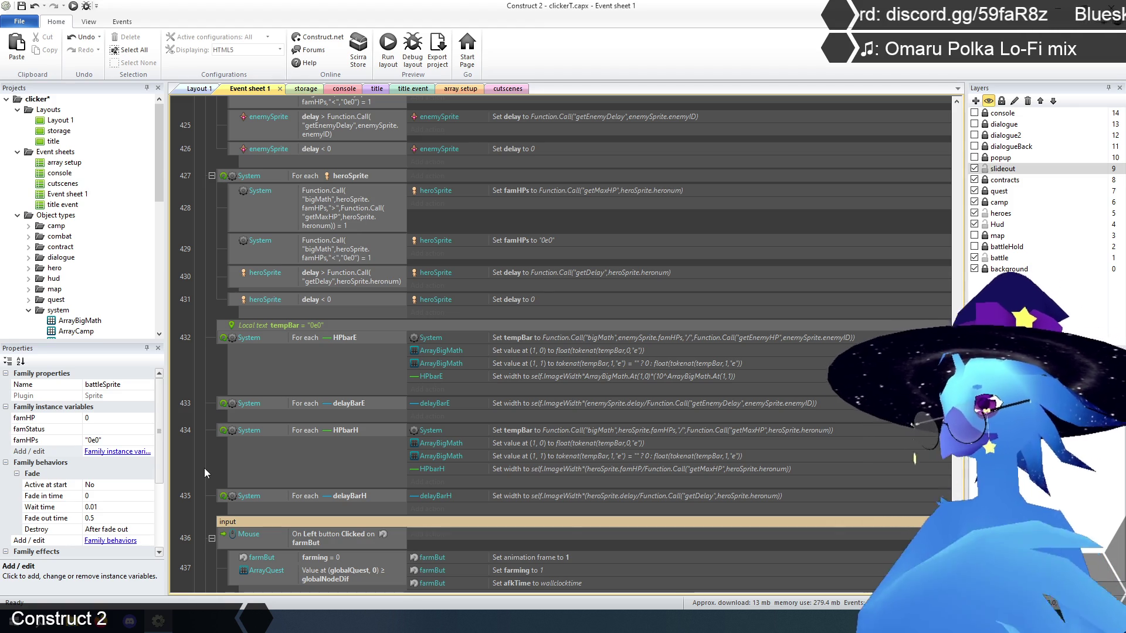
Set the HPbarH width to self.ImageWidth*ArrayBigMath.At(1,0)*(10^ArrayBigMath.At(1,1))
double_click(568, 376)
key("ctrl+c")
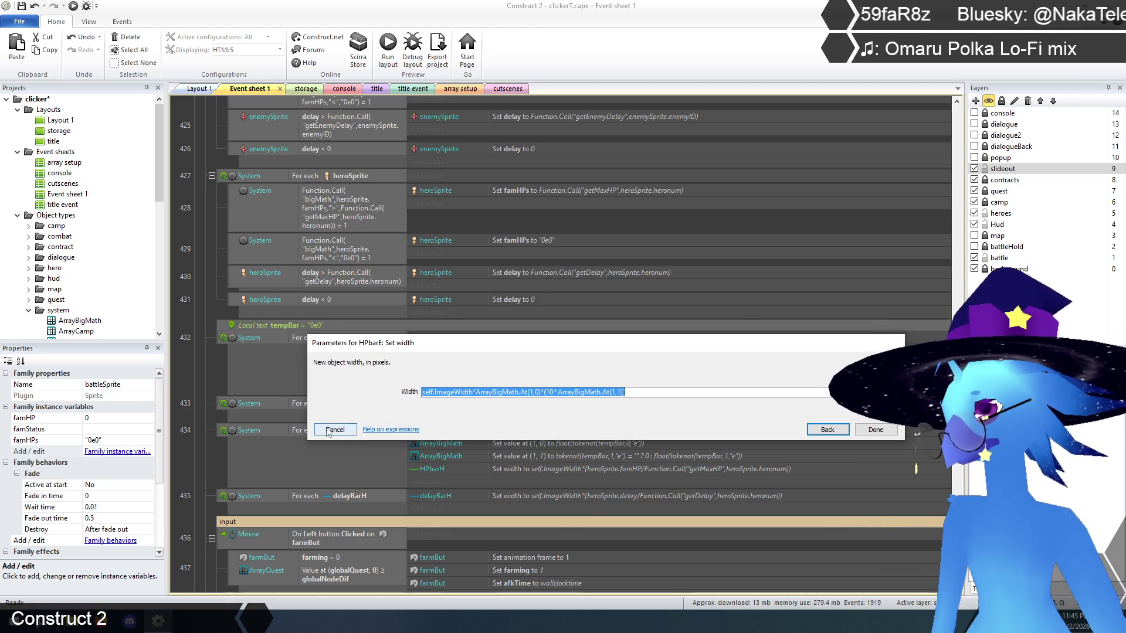
left_click(335, 429)
left_click(530, 467)
double_click(529, 466)
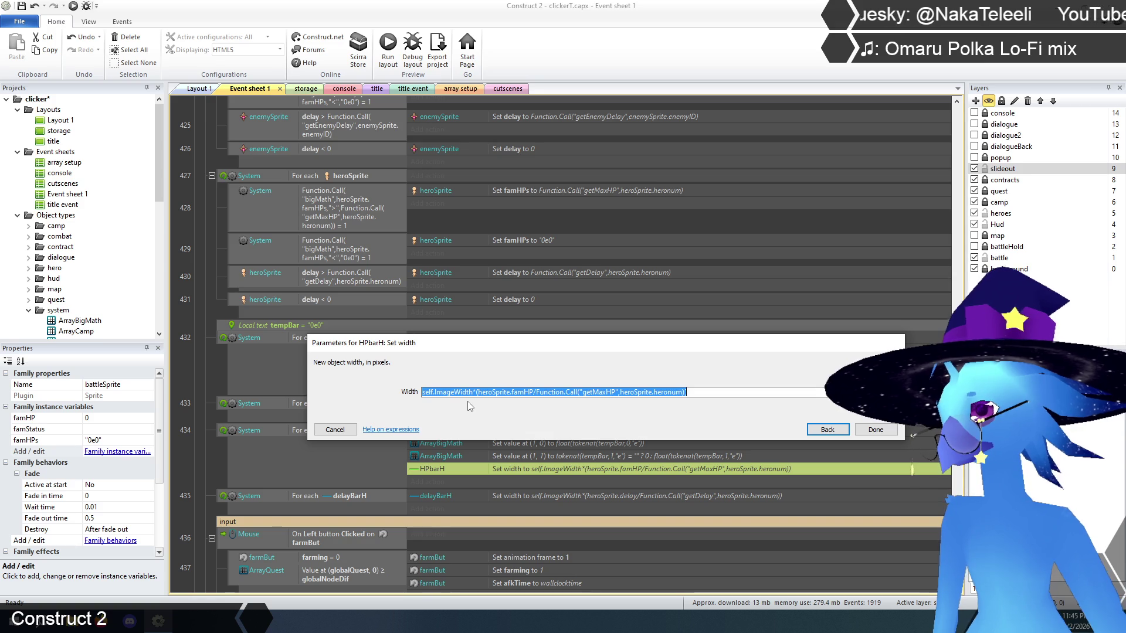
key("ctrl+v")
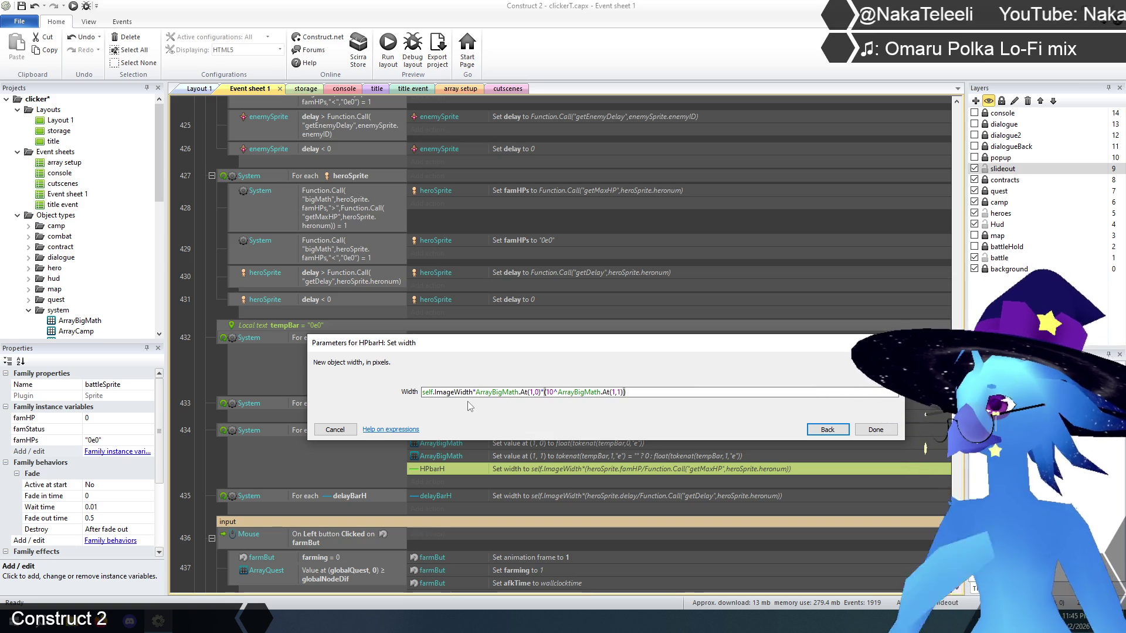
left_click(877, 435)
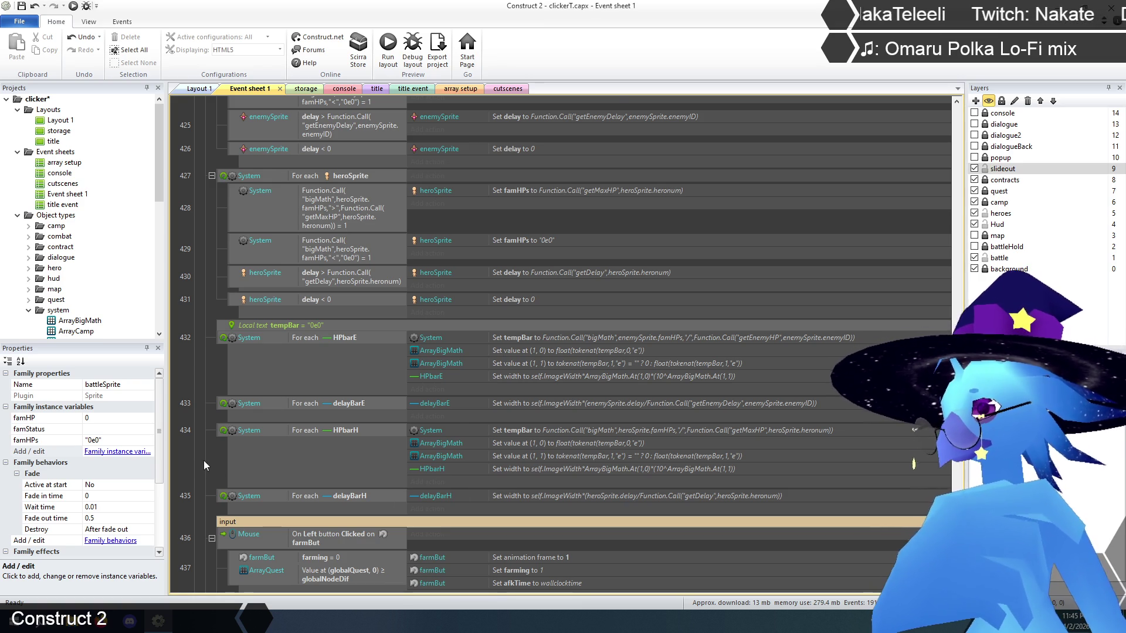
Save the project
scroll(206, 465, "down", 3)
scroll(205, 460, "up", 3)
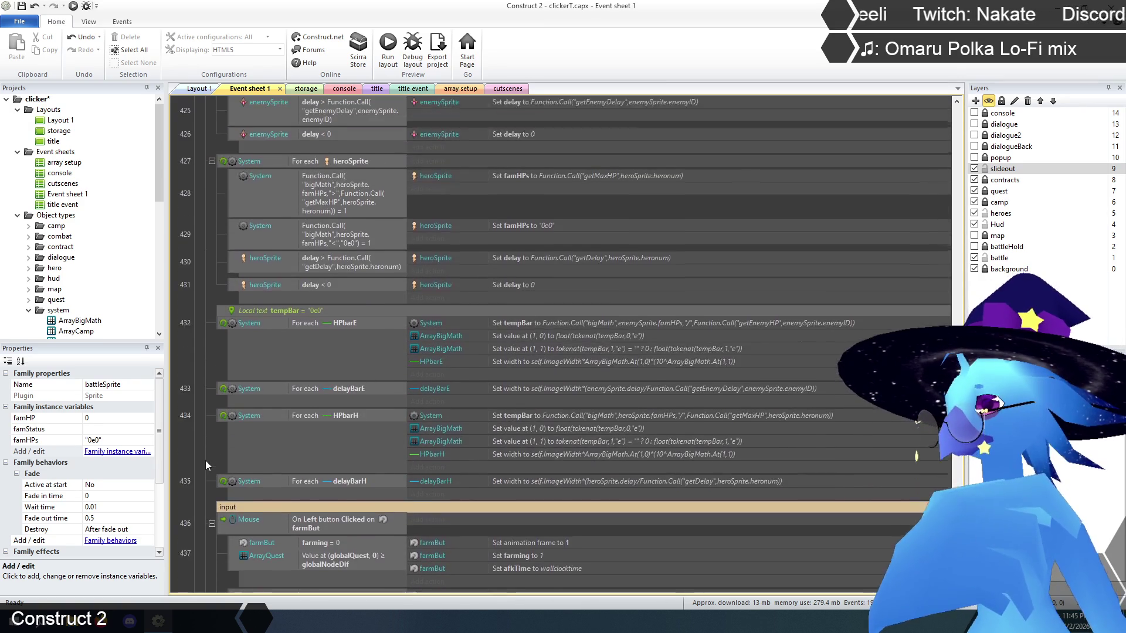
left_click(21, 7)
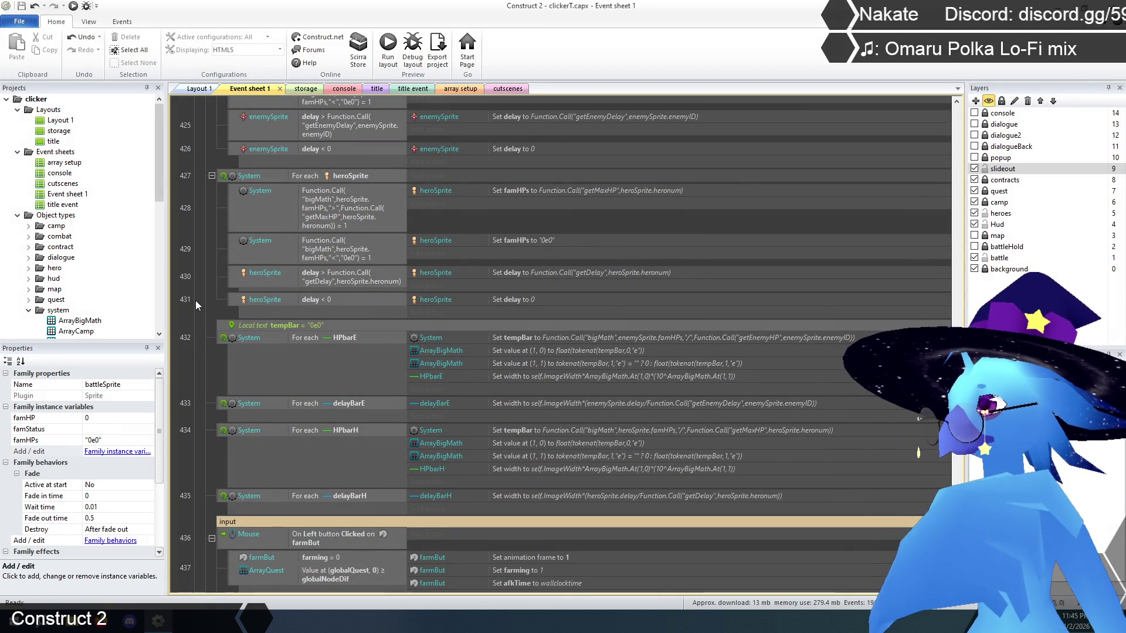
scroll(195, 306, "down", 3)
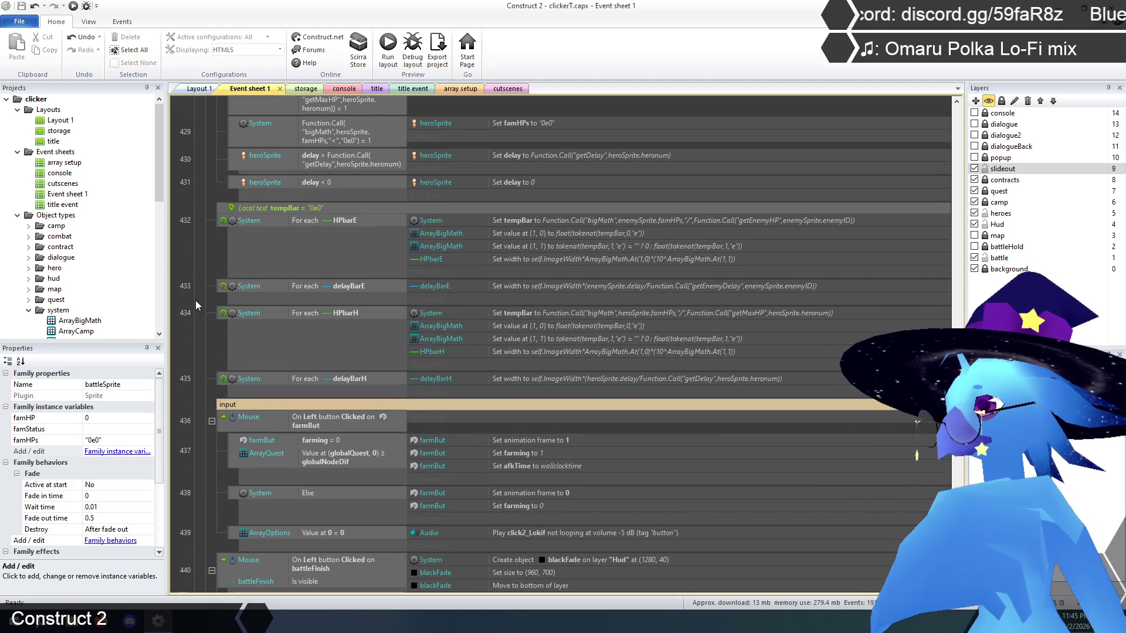
scroll(196, 300, "up", 3)
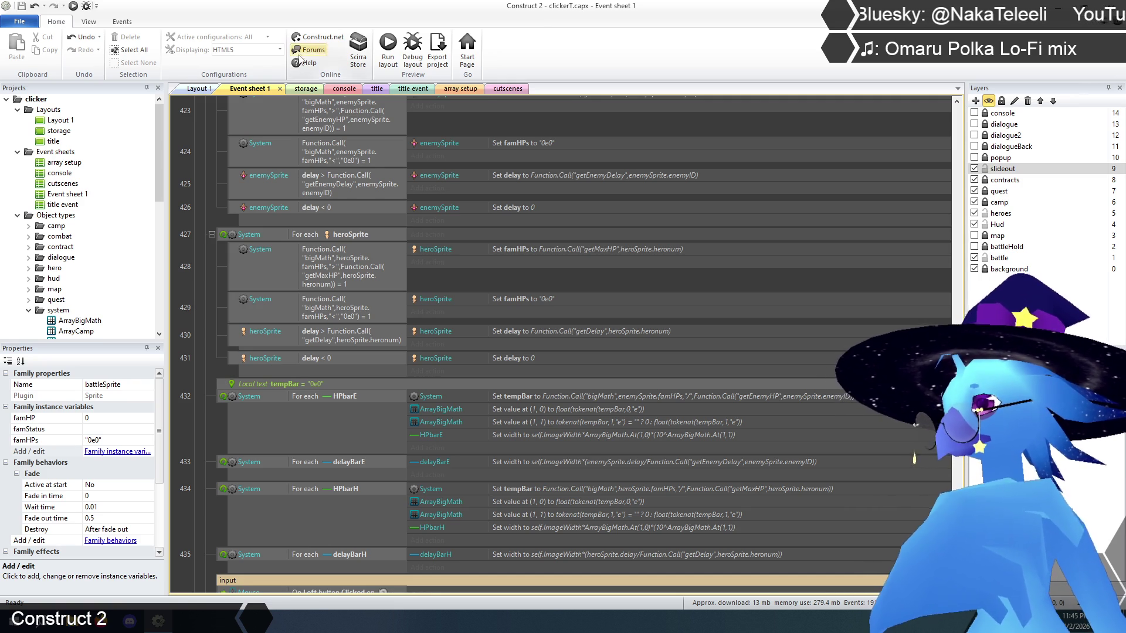
Filter the event sheet to show only events mentioning famHP
left_click(122, 21)
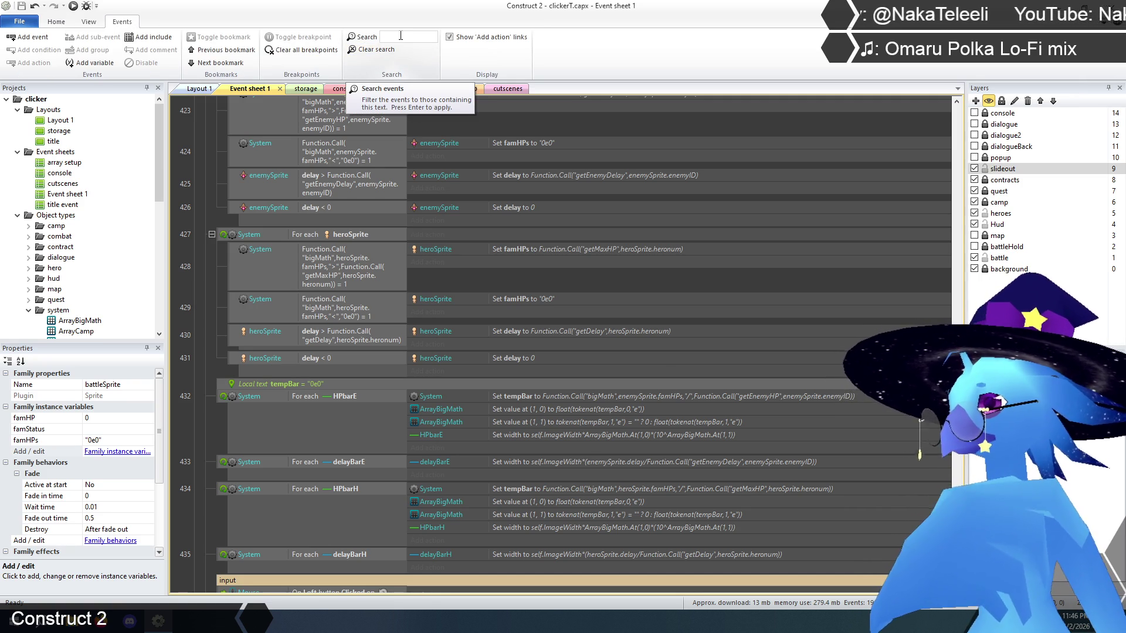
type("fam")
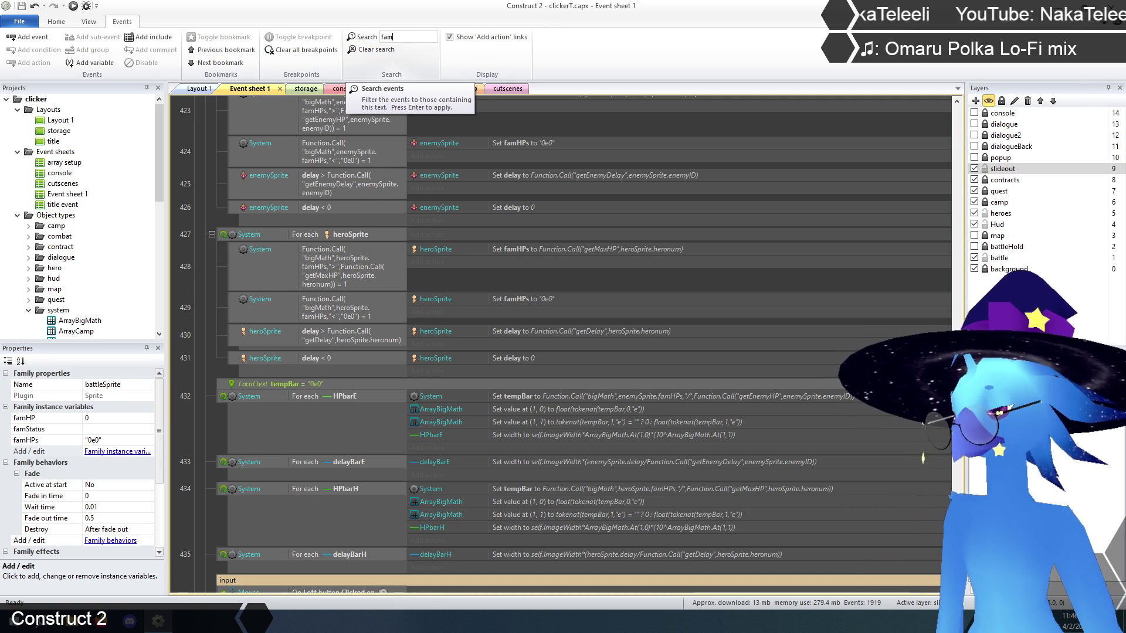
type("HP")
key("Return")
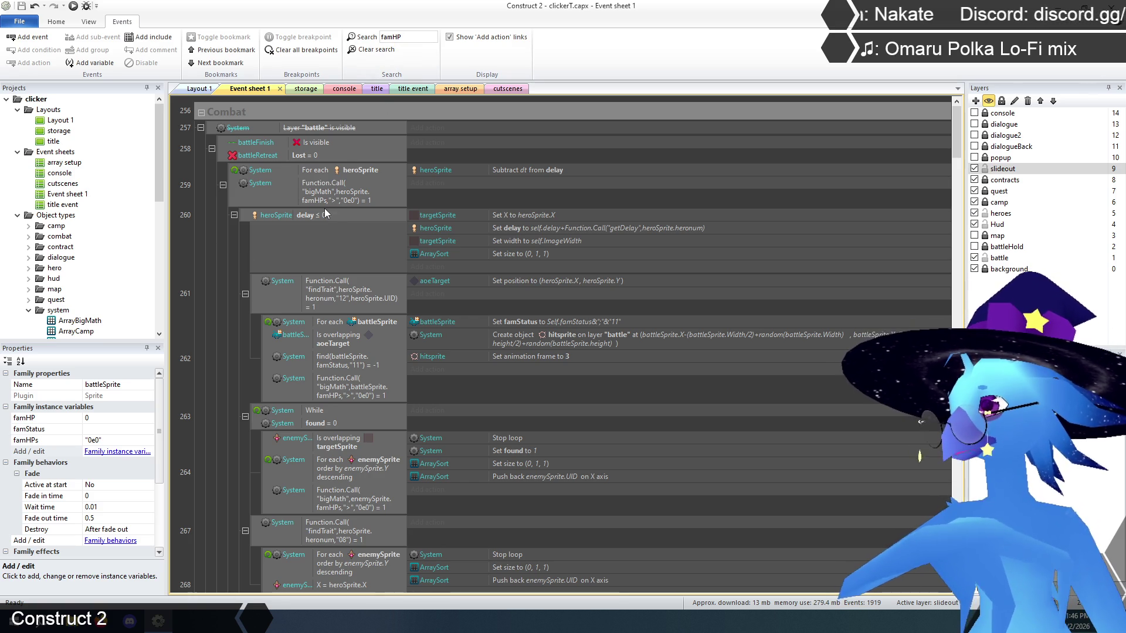
scroll(225, 220, "down", 3)
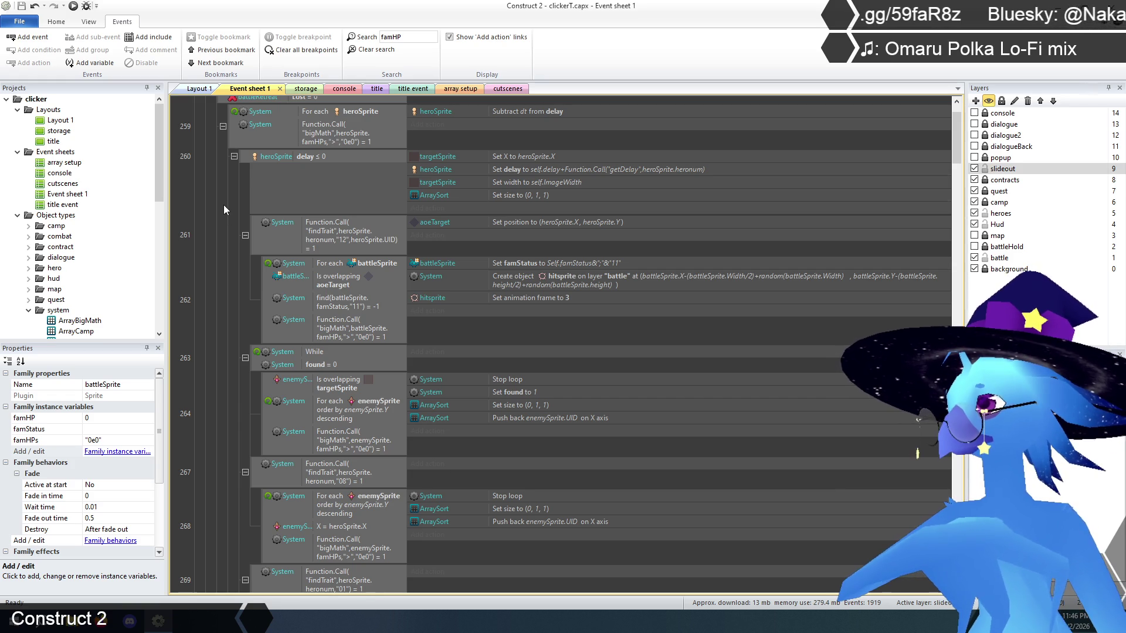
mouse_move(162, 161)
left_mouse_down()
mouse_move(163, 309)
mouse_move(163, 292)
left_mouse_up()
Rename battleSprite's instance variable famHPs to famsHPs, then re-apply the famHP search
left_click(63, 268)
left_click(65, 258)
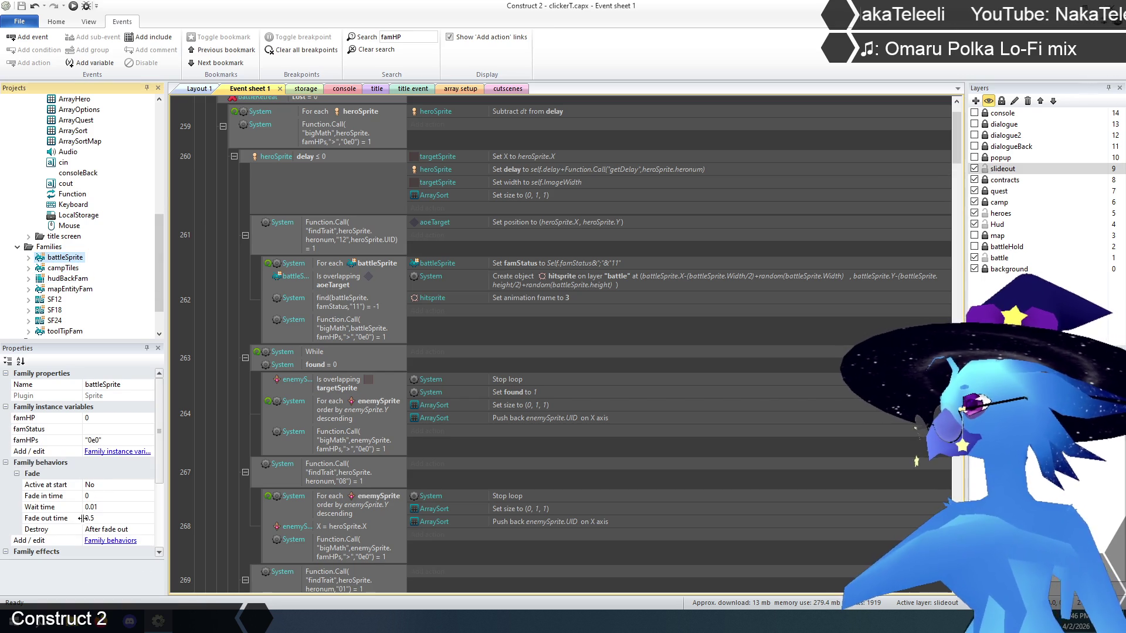
left_click(136, 452)
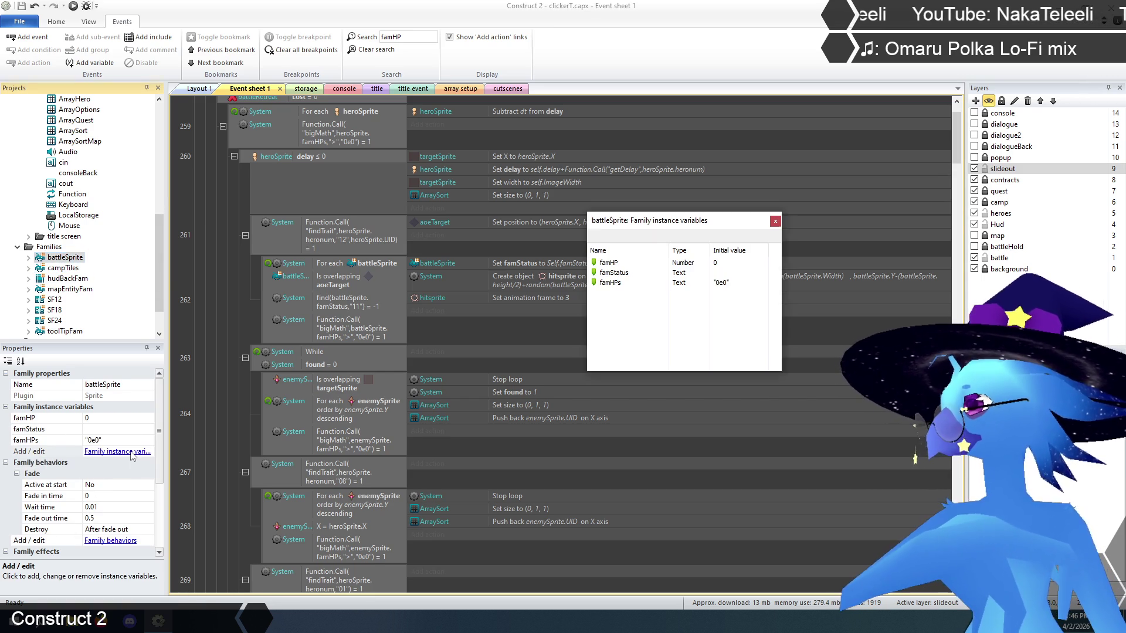
left_click(610, 283)
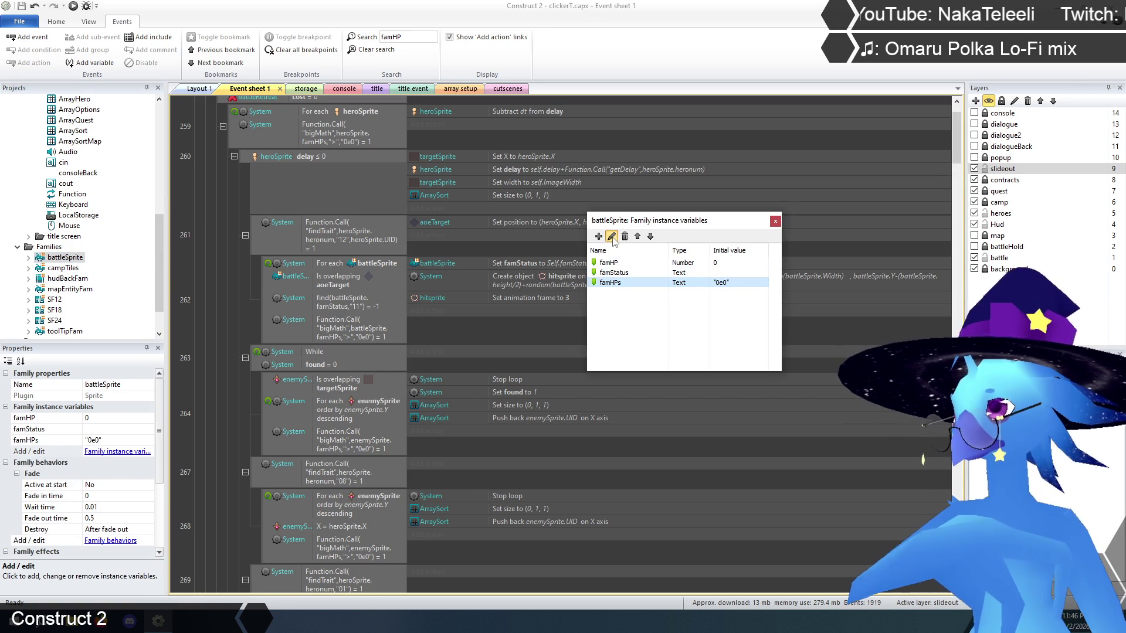
left_click(612, 237)
left_click(660, 258)
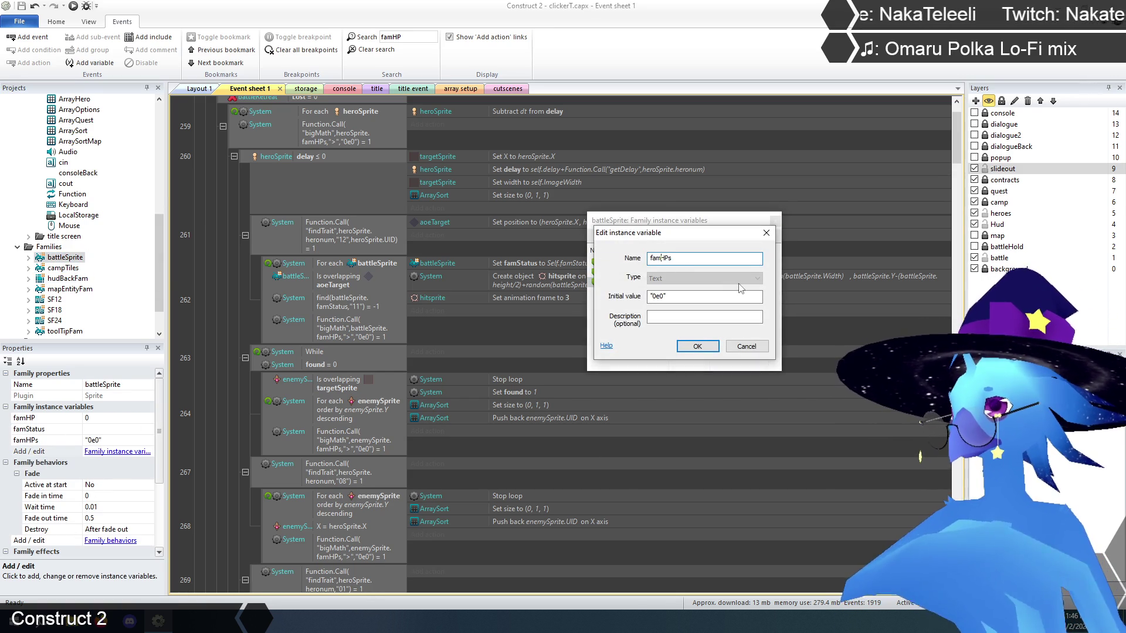
type("s")
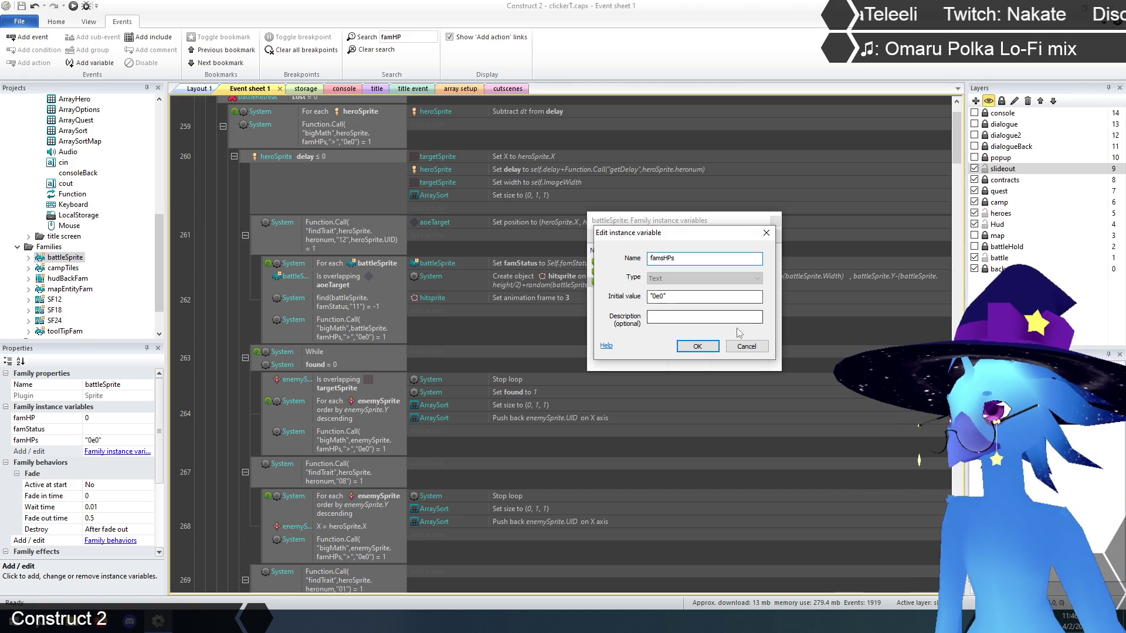
left_click(697, 346)
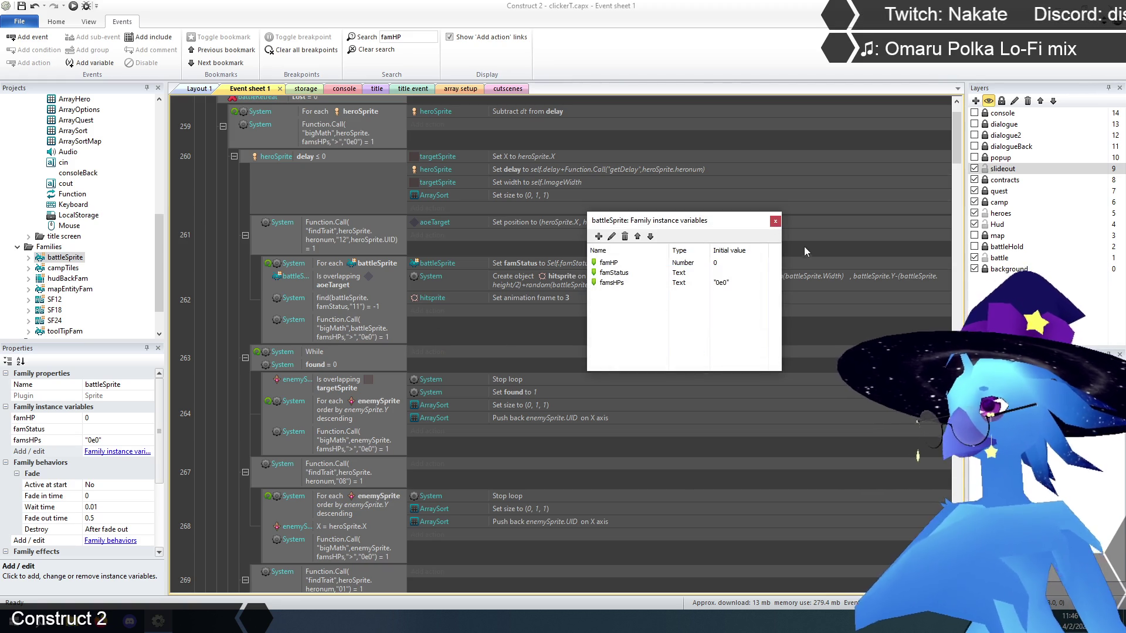
left_click(775, 222)
left_click(415, 36)
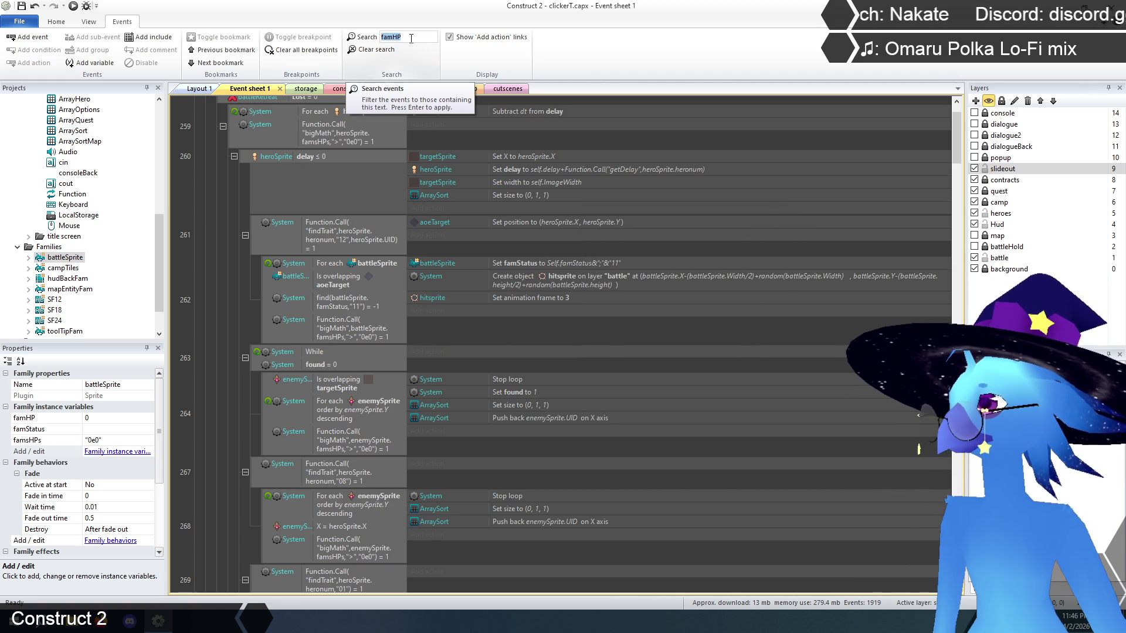
key("Return")
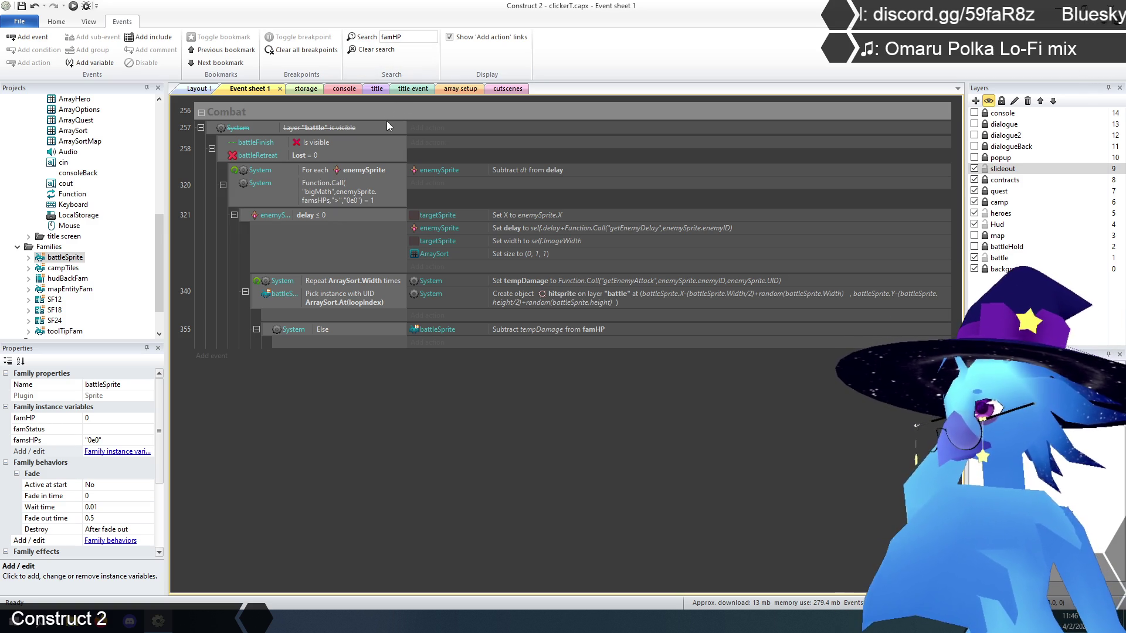
left_click(271, 332)
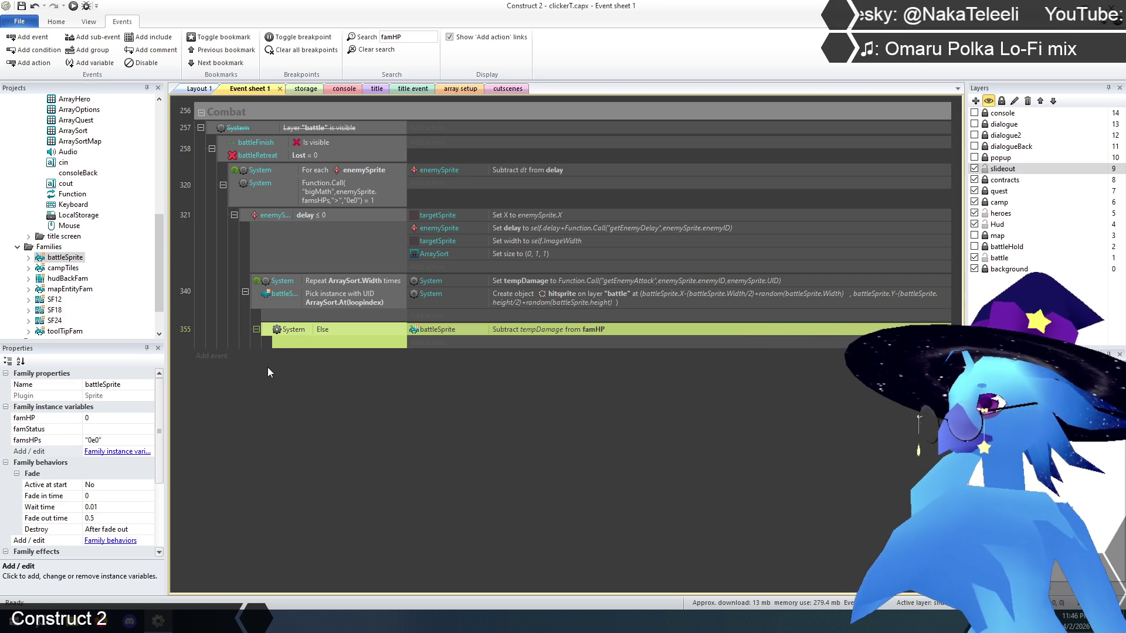
left_click(374, 51)
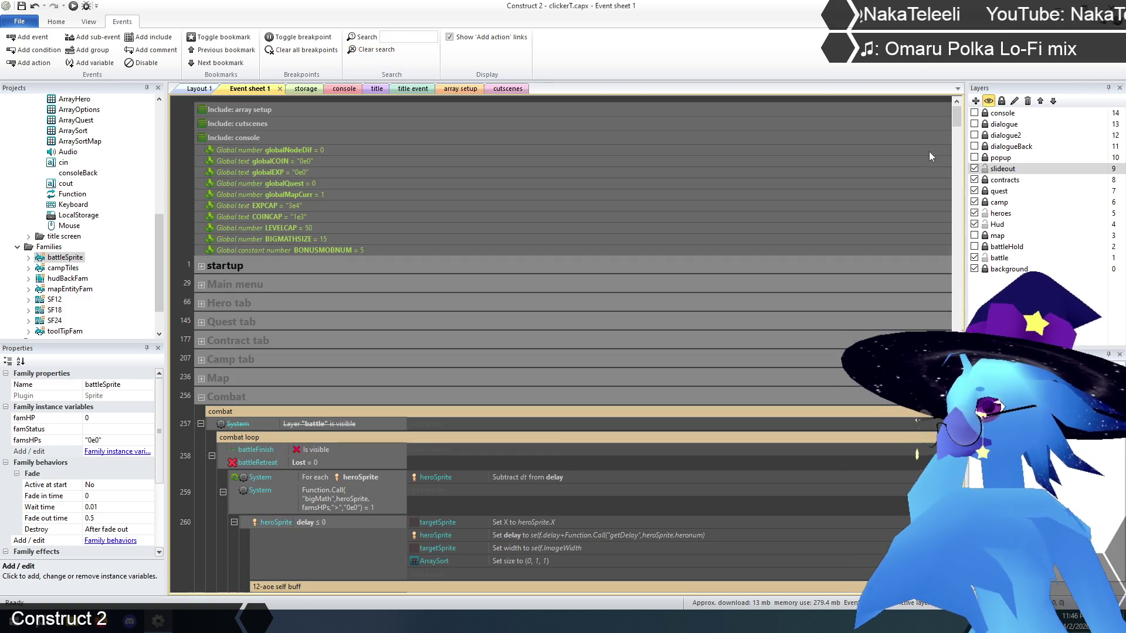
left_click_drag(956, 122, 959, 317)
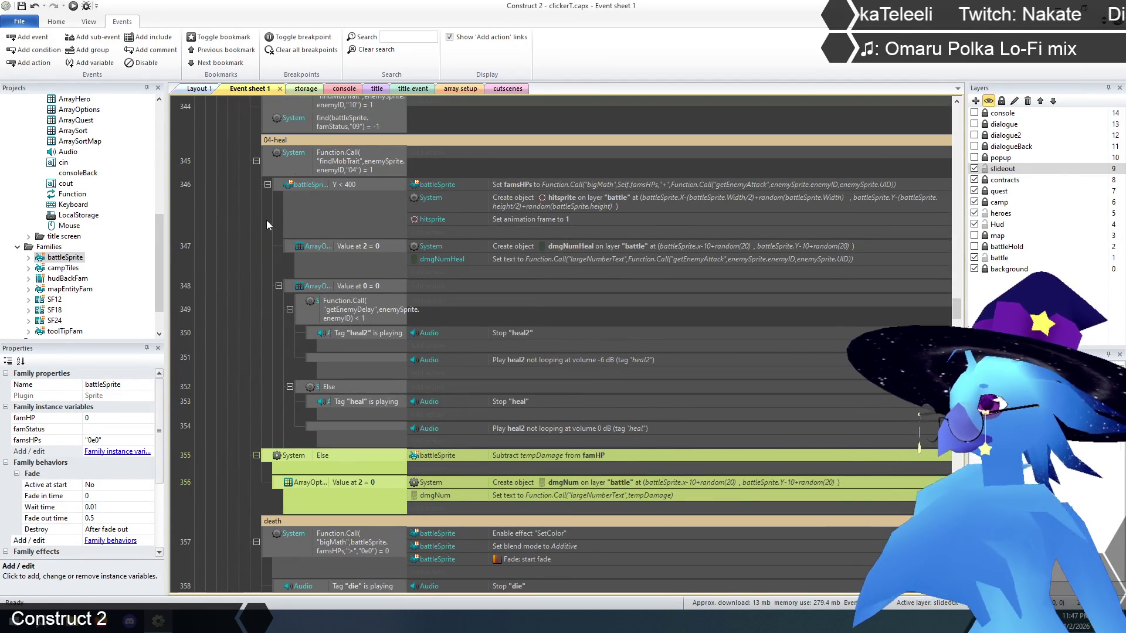
scroll(269, 229, "down", 2)
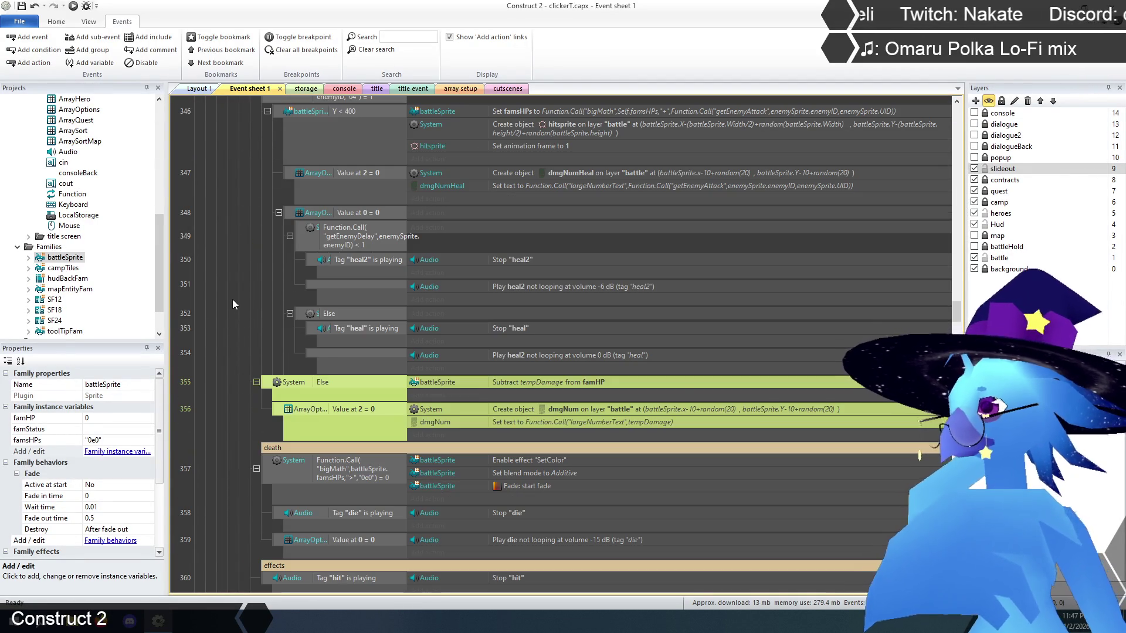
left_click(265, 368)
scroll(315, 396, "up", 2)
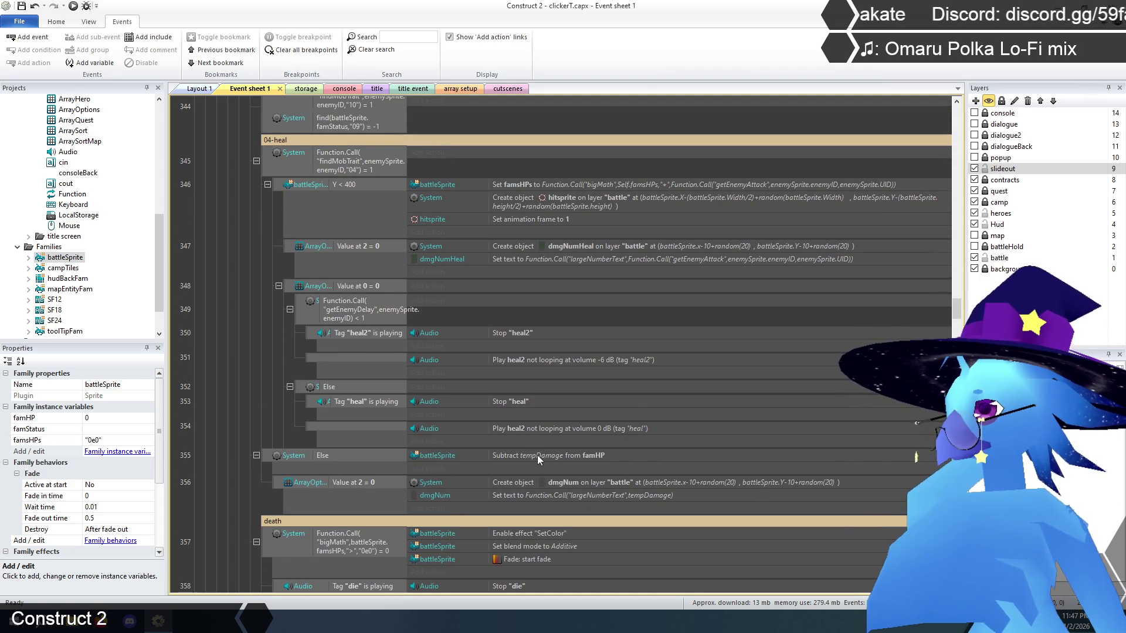
left_click(537, 455)
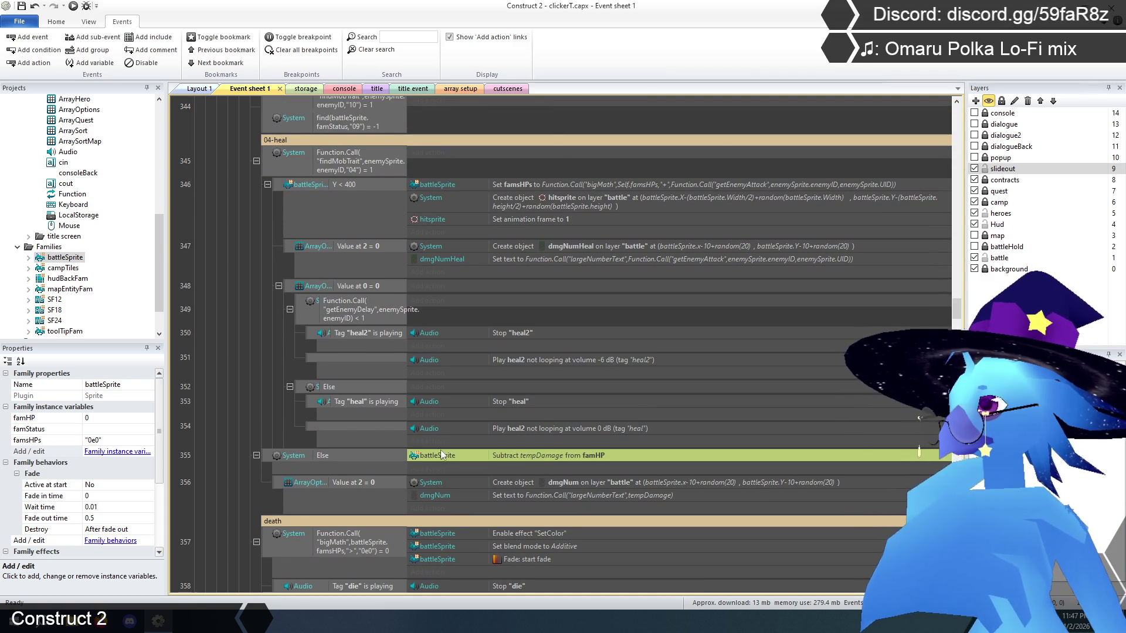
scroll(265, 402, "up", 5)
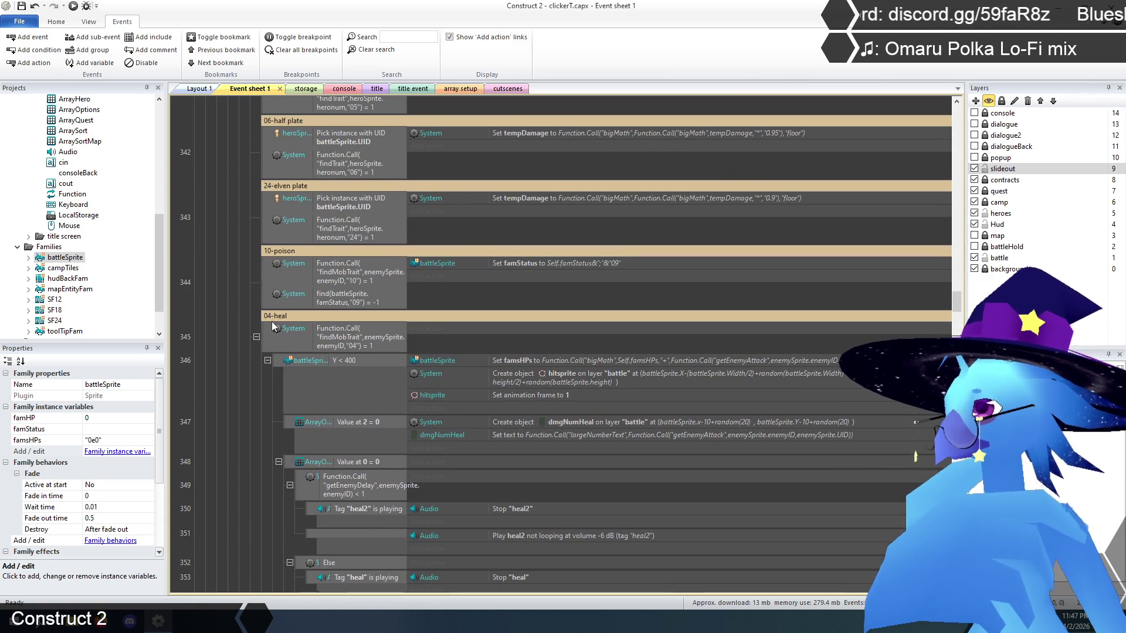
scroll(266, 344, "down", 6)
scroll(266, 343, "down", 1)
left_click(229, 335)
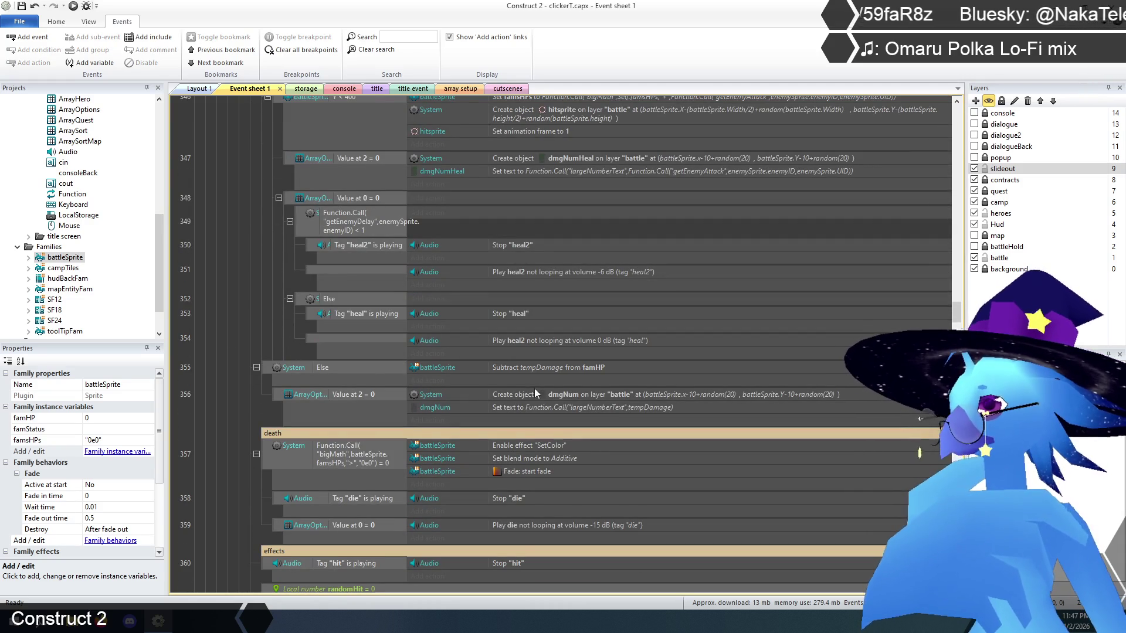
Change event 355's action to set famsHPs to Function.Call("bigMath",Self.famsHPs,"-",tempDamage)
double_click(550, 368)
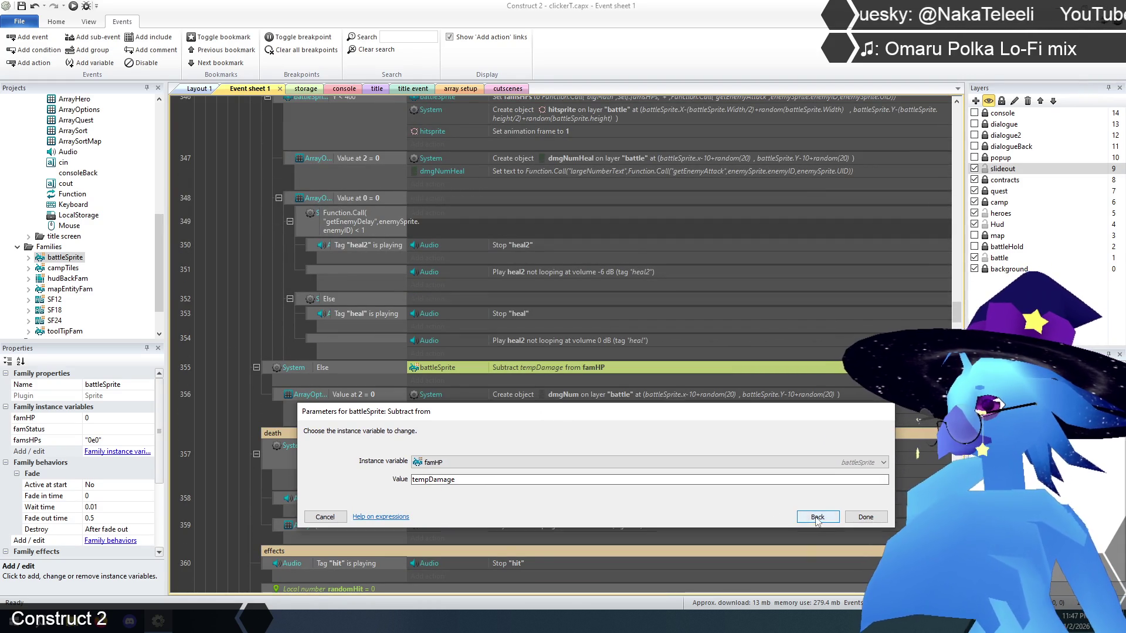
left_click(816, 517)
scroll(699, 436, "down", 3)
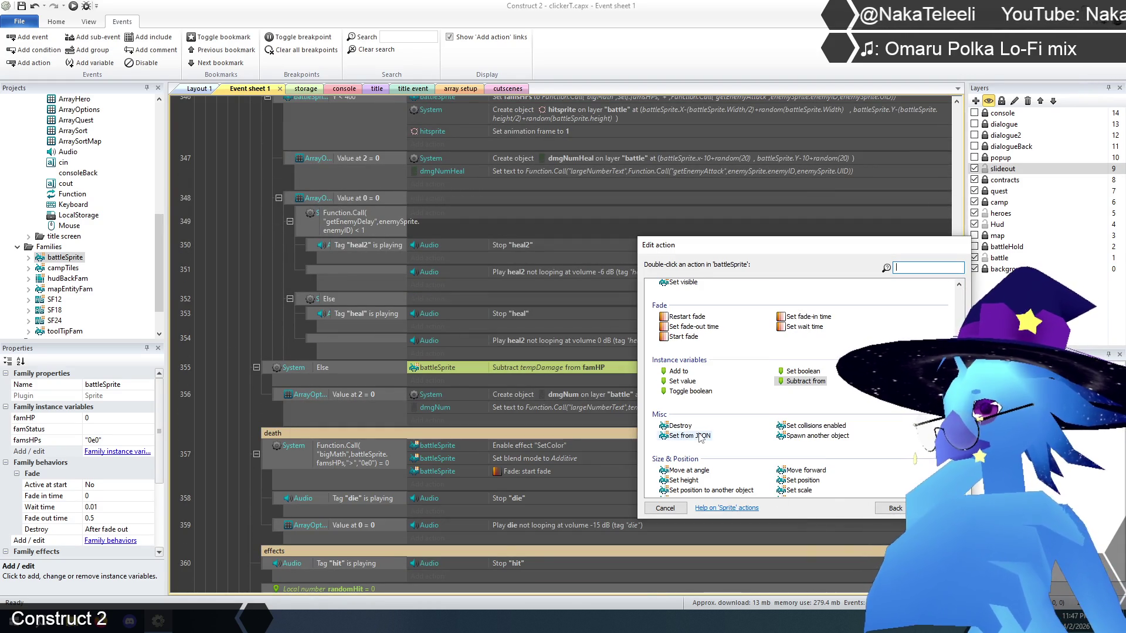
double_click(682, 381)
left_click(452, 463)
left_click(455, 494)
left_click(414, 480)
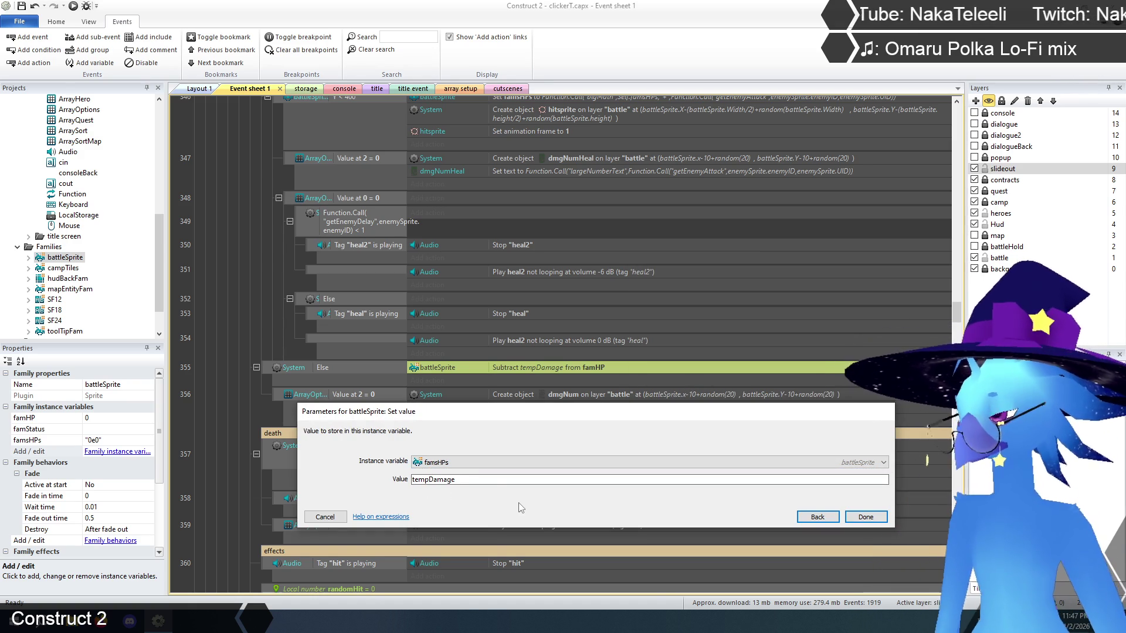
type("Function.")
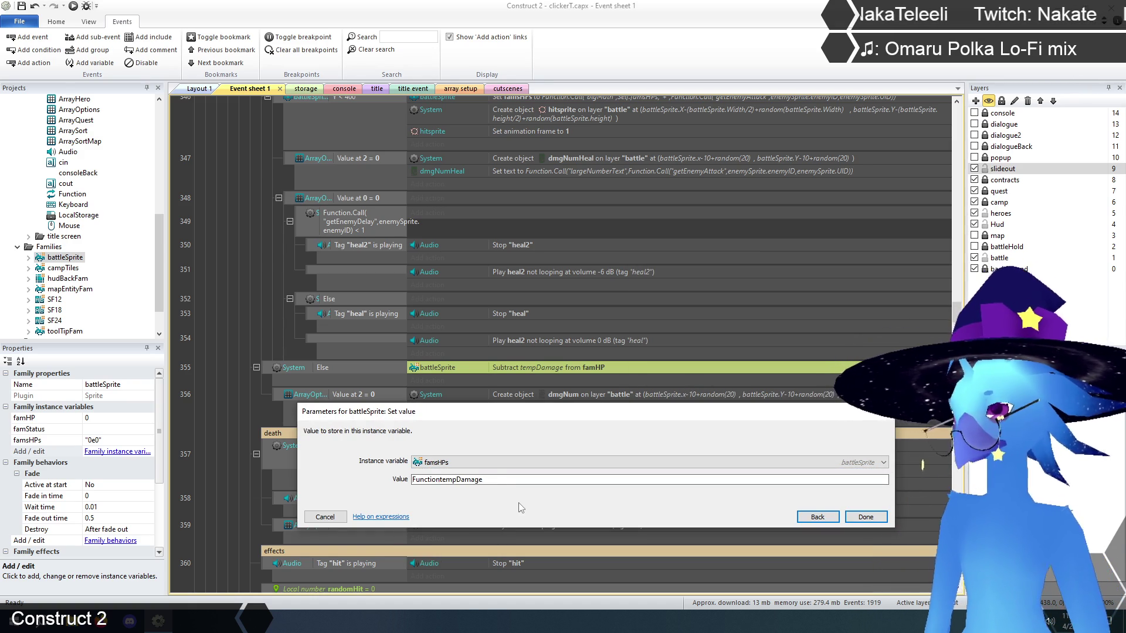
type("Call(")
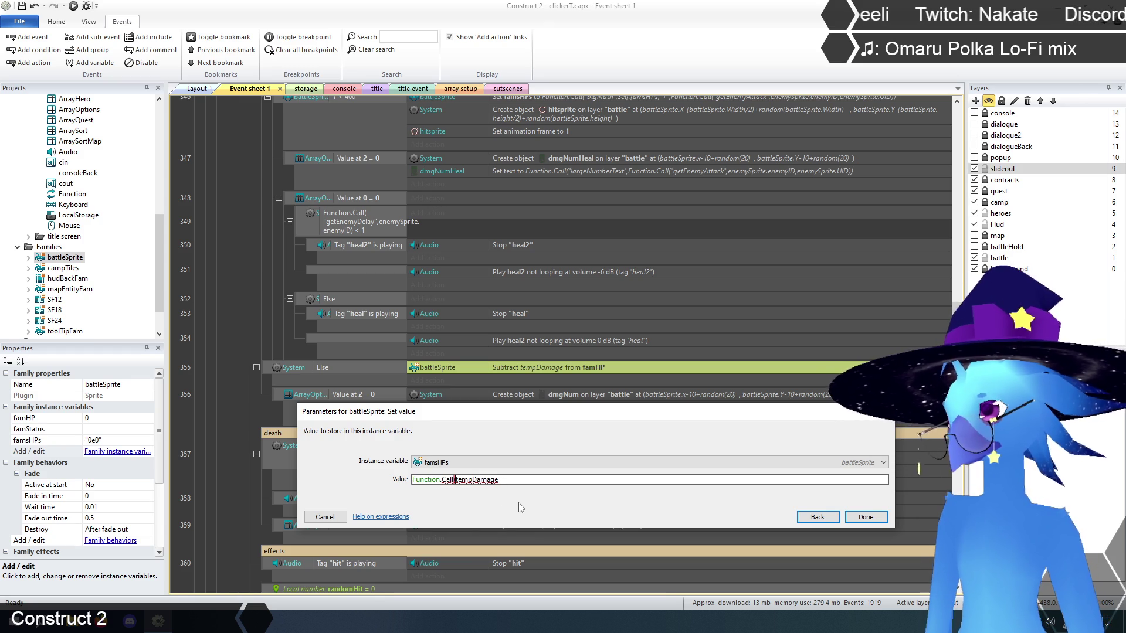
type("\"bigMath")
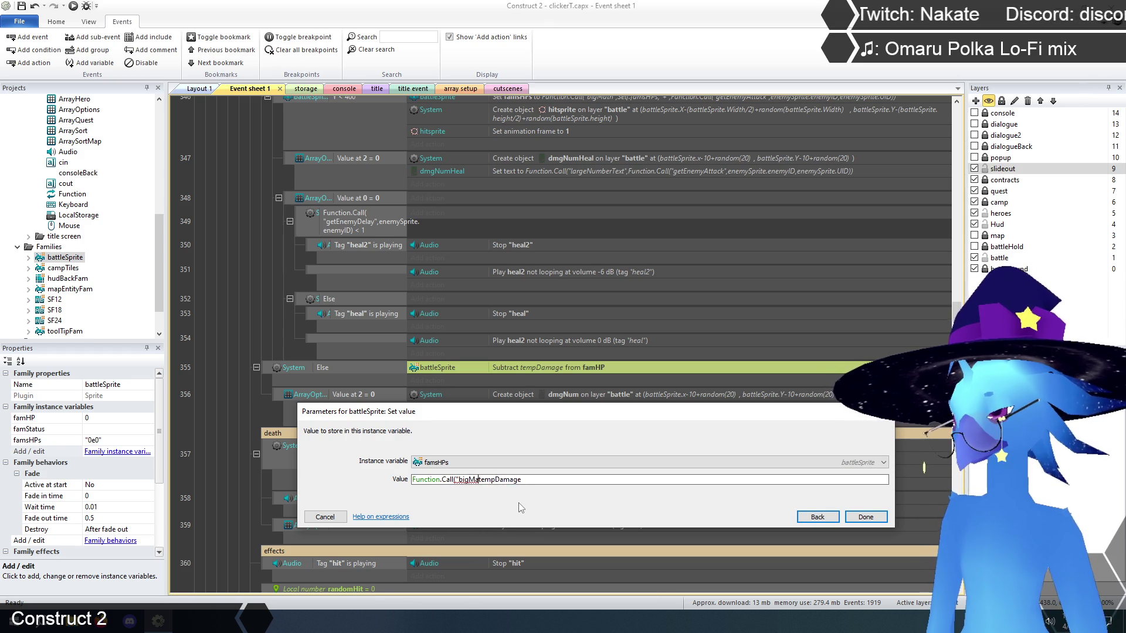
type("\",t")
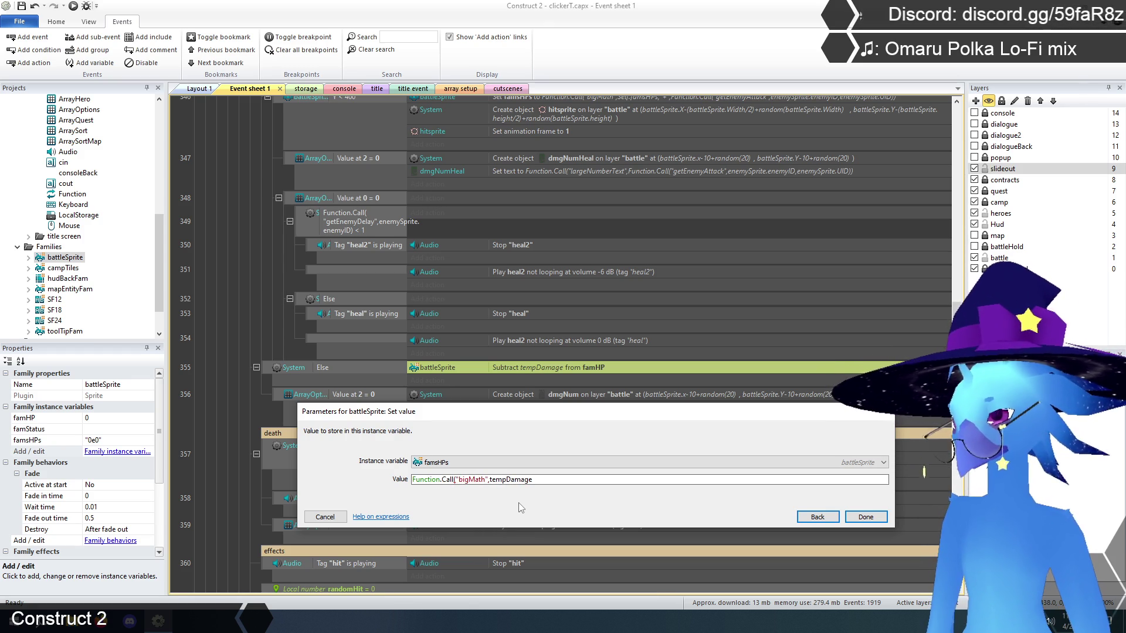
type("Self")
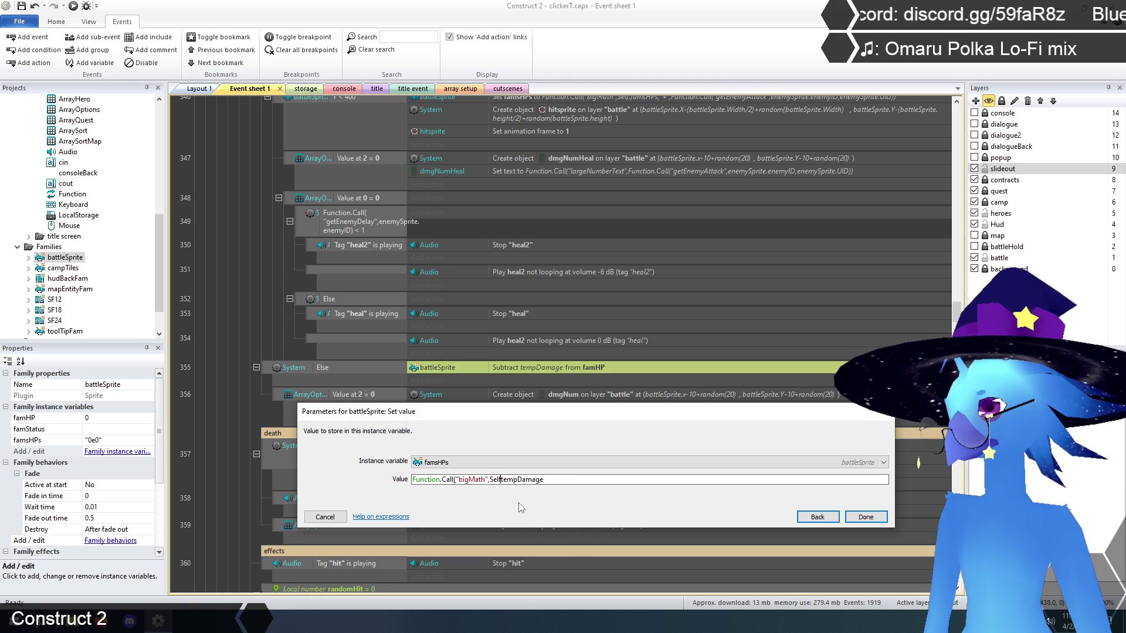
type(".")
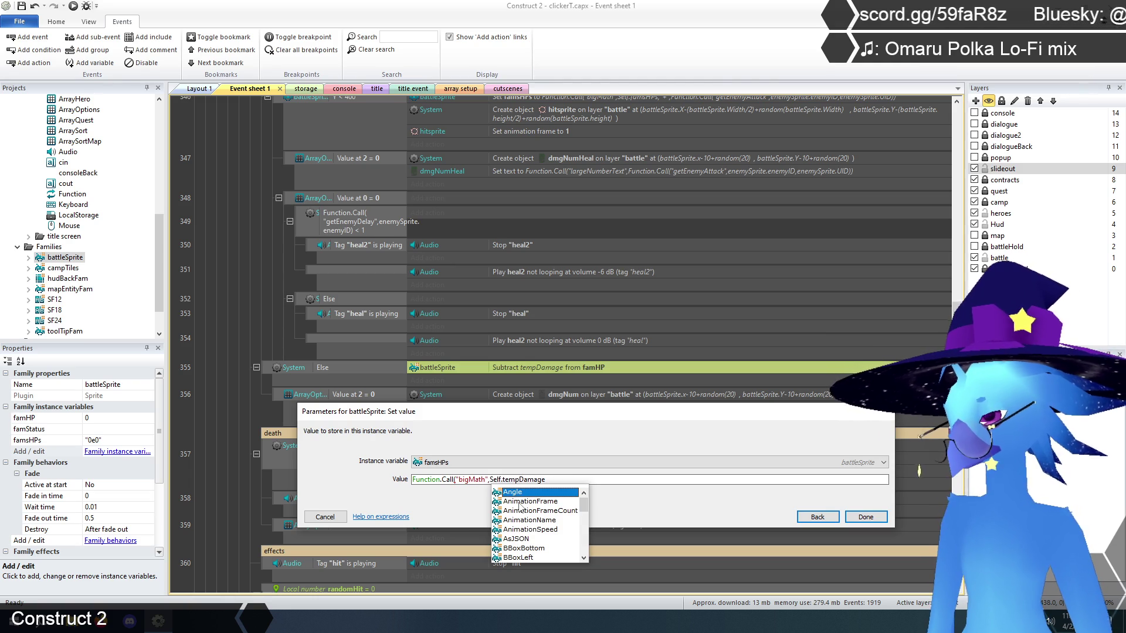
type("fams")
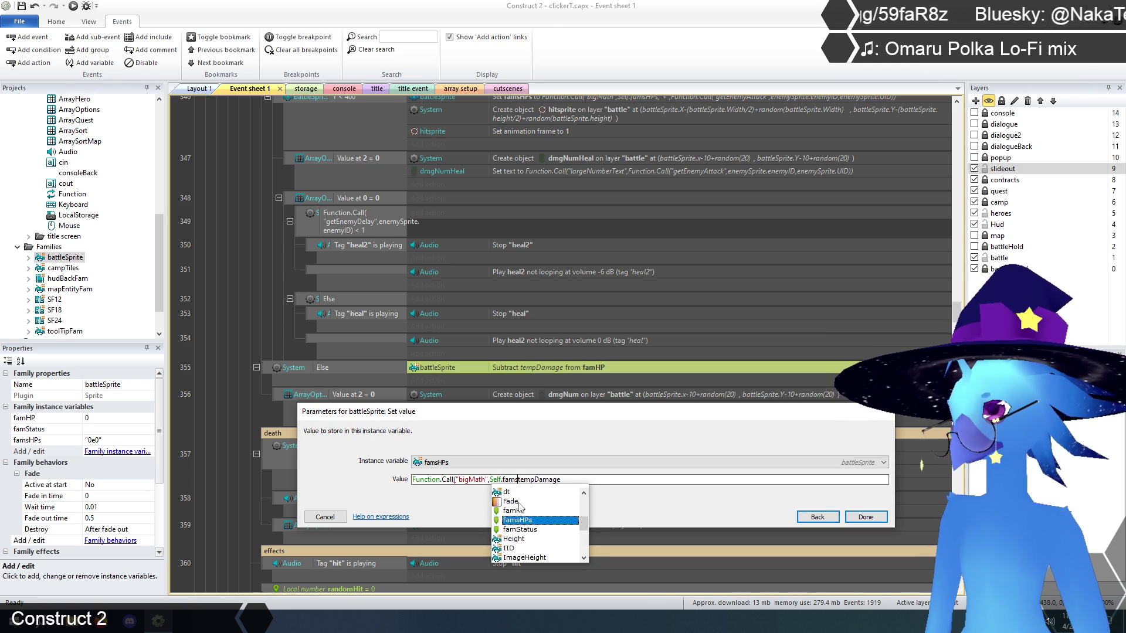
key("Return")
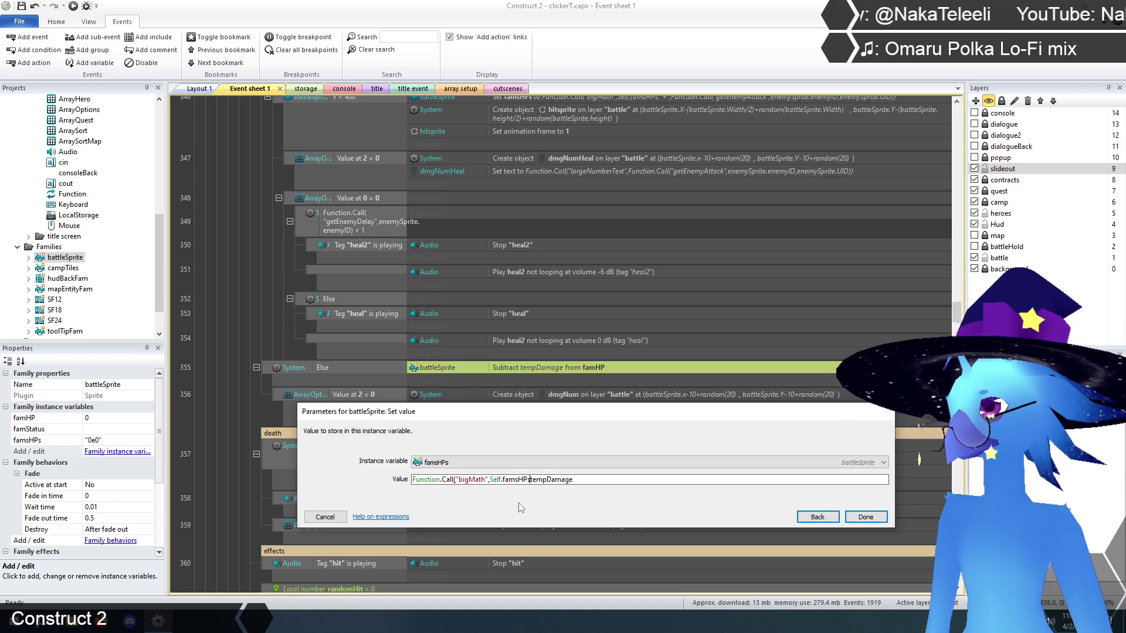
type(",")
type("\"-\",")
key("Return")
type("fam")
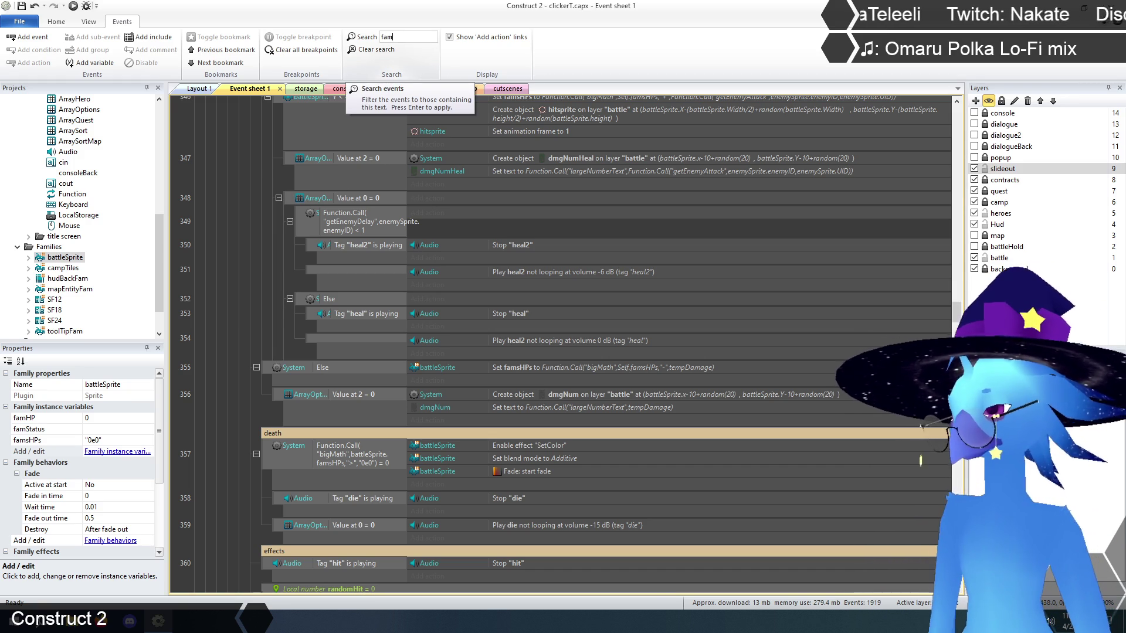
type("HP")
key("Return")
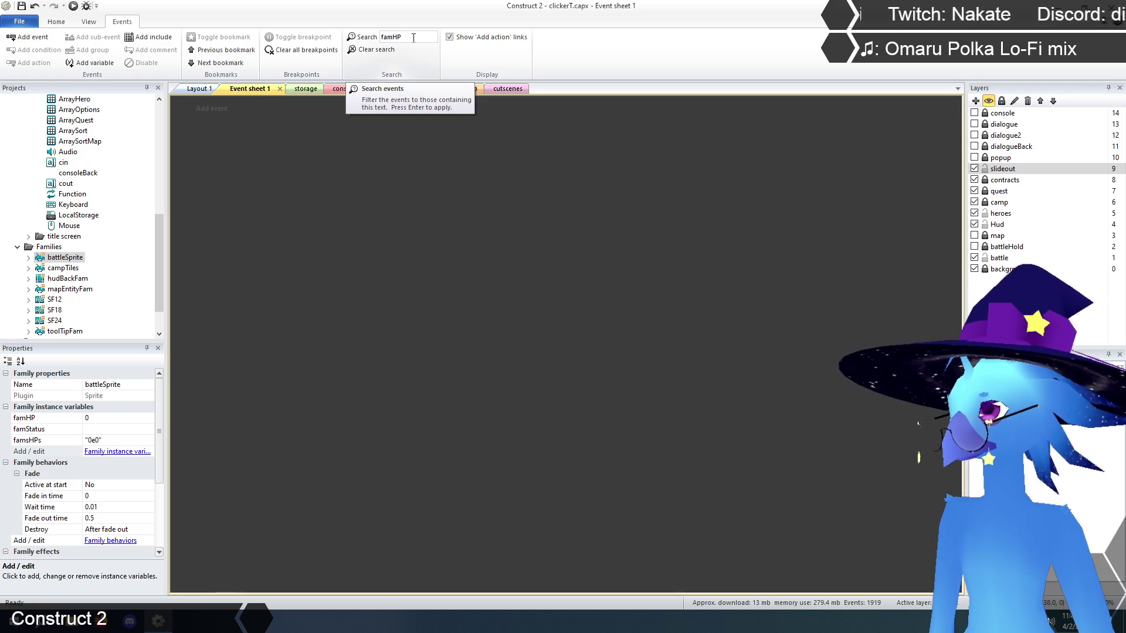
left_click(374, 48)
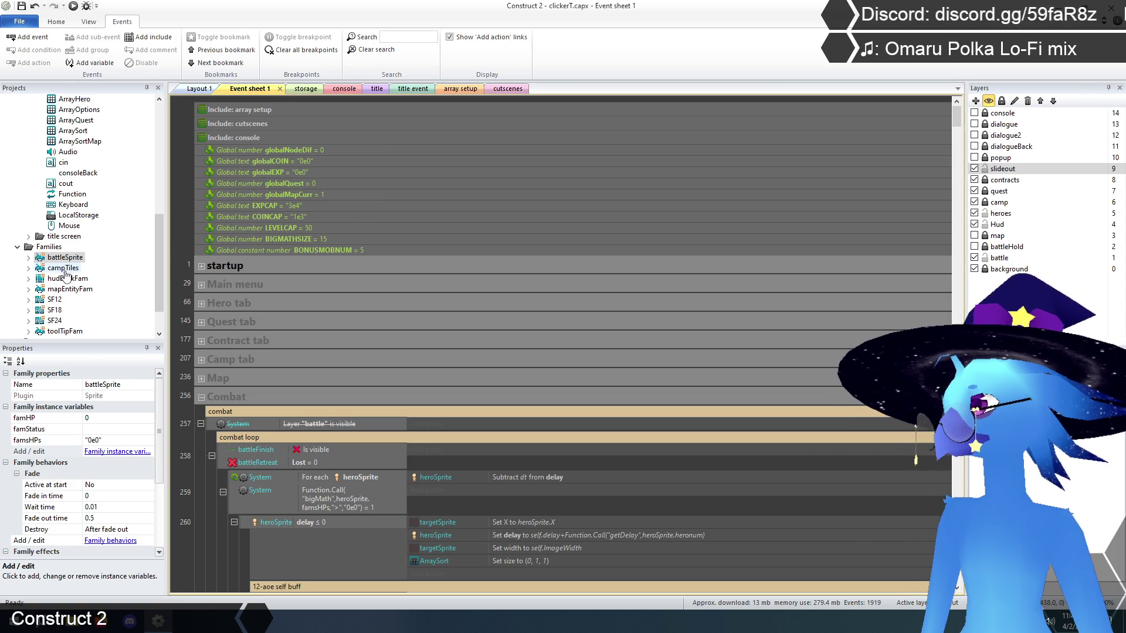
left_click(123, 452)
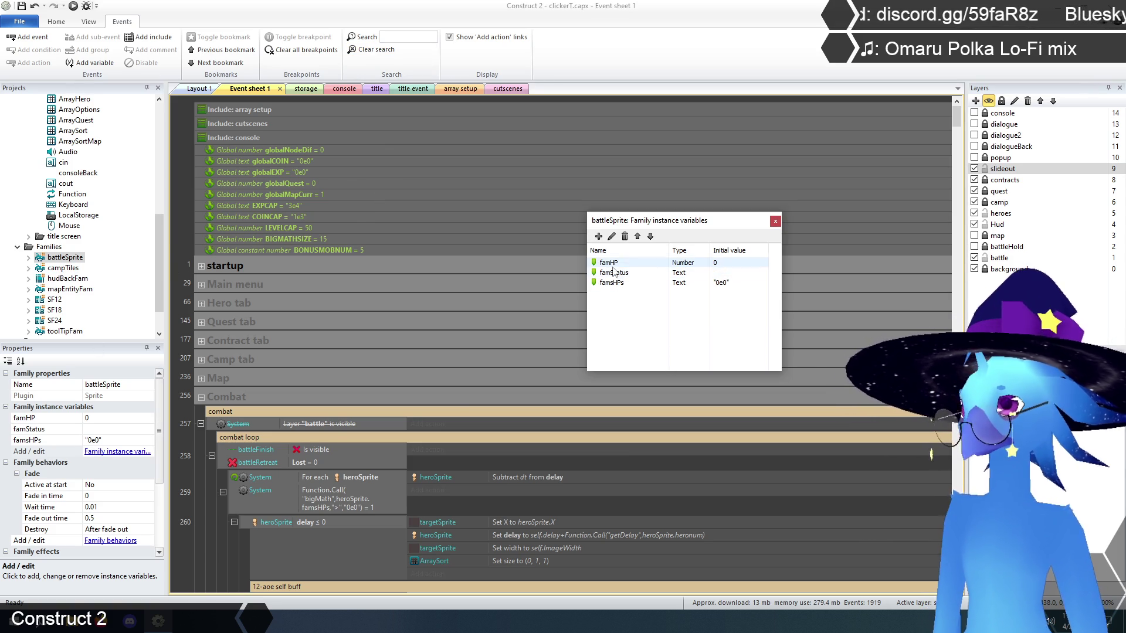
left_click(615, 285)
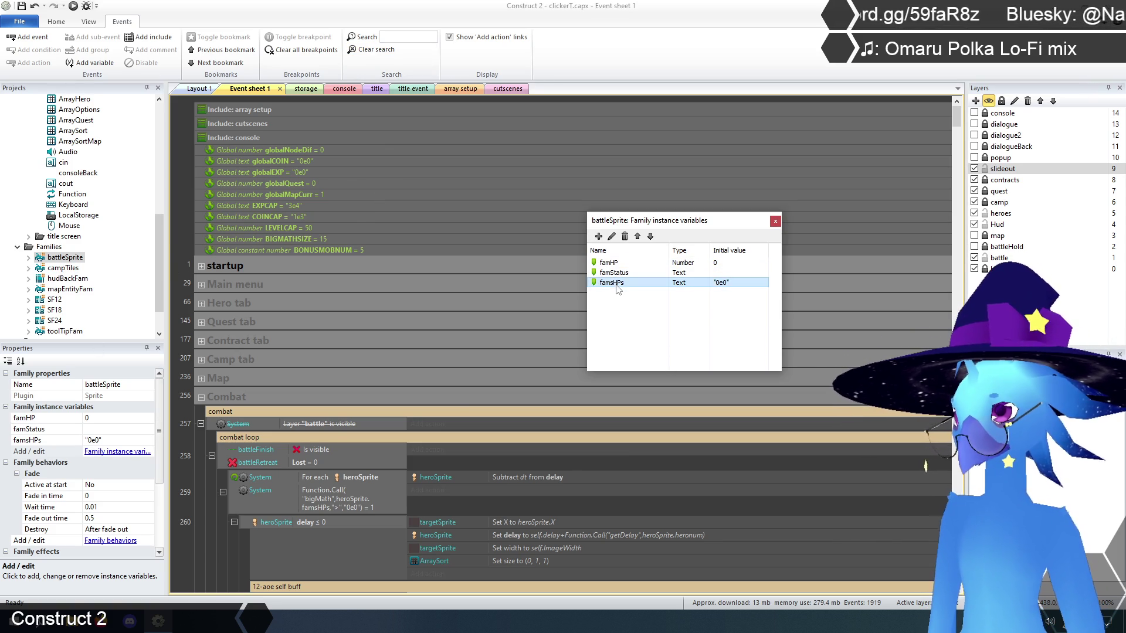
left_click(613, 241)
left_click(665, 258)
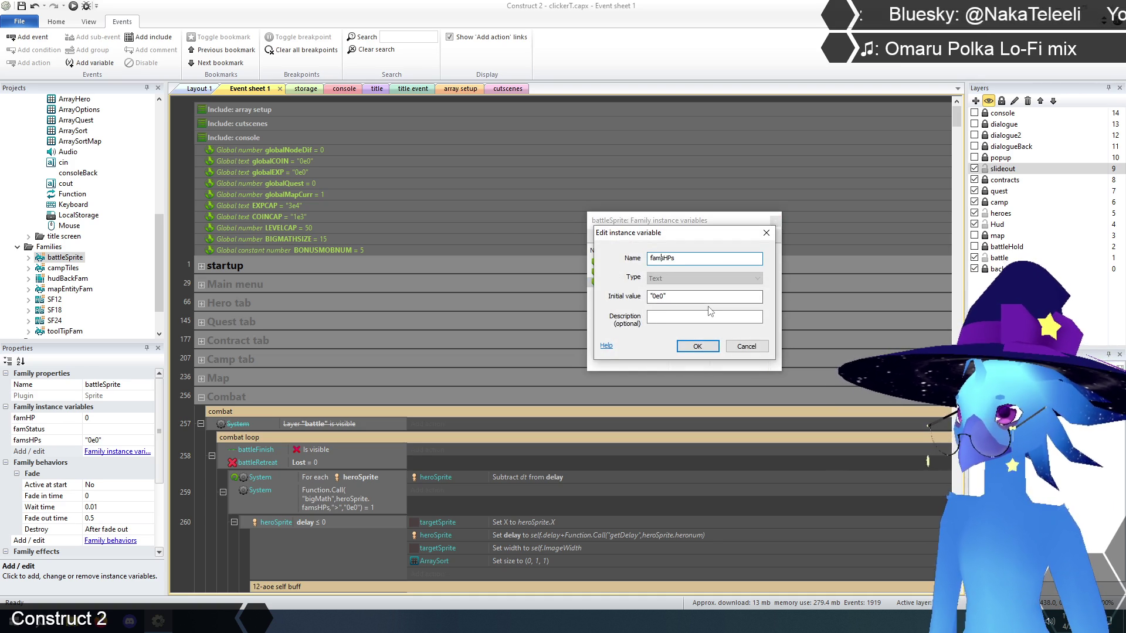
key("BackSpace")
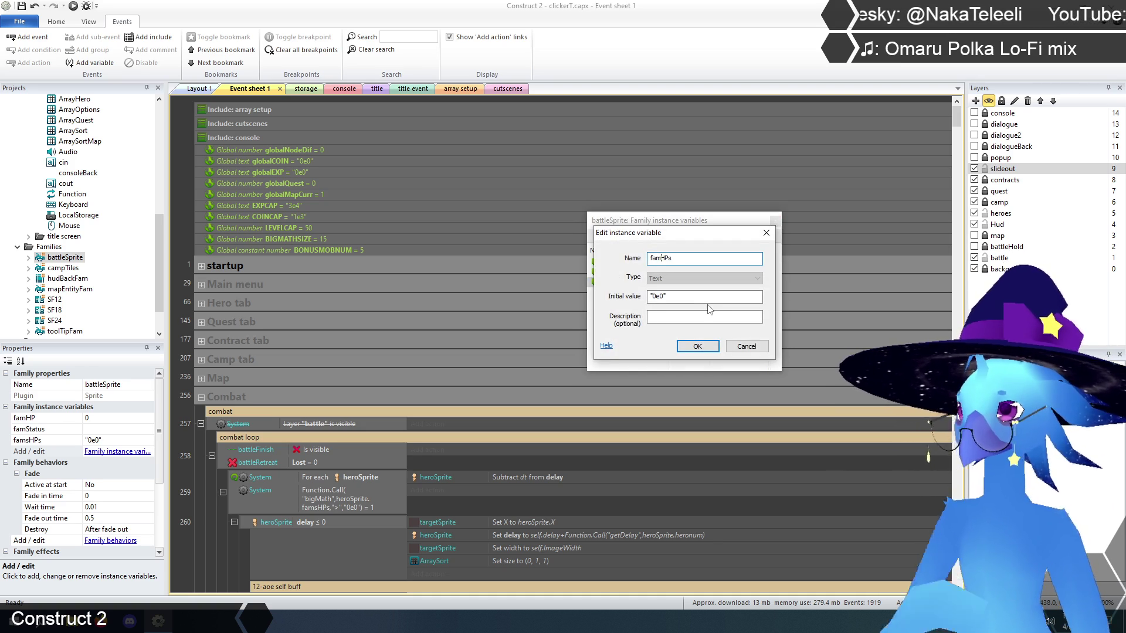
left_click(698, 346)
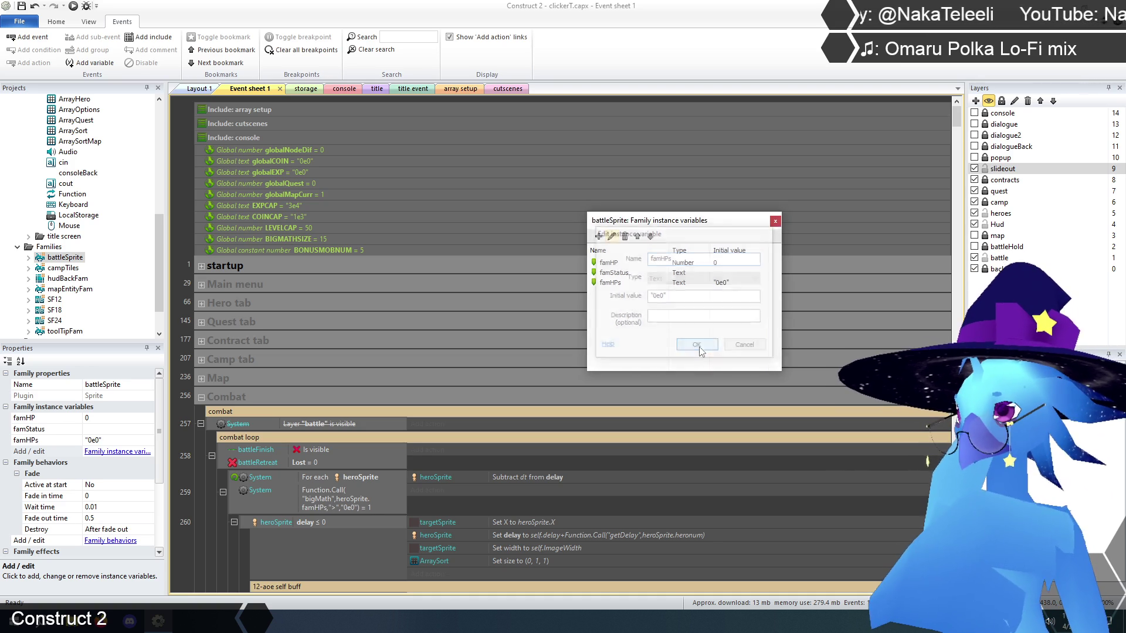
left_click(776, 222)
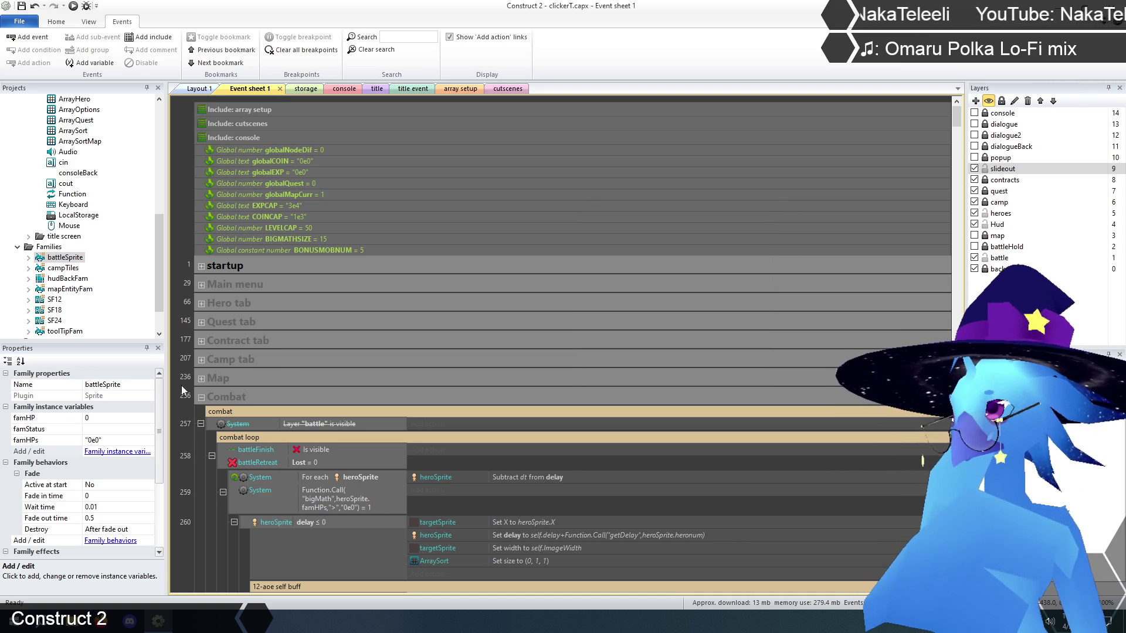
Save the project and run a preview starting from the title layout
left_click(22, 6)
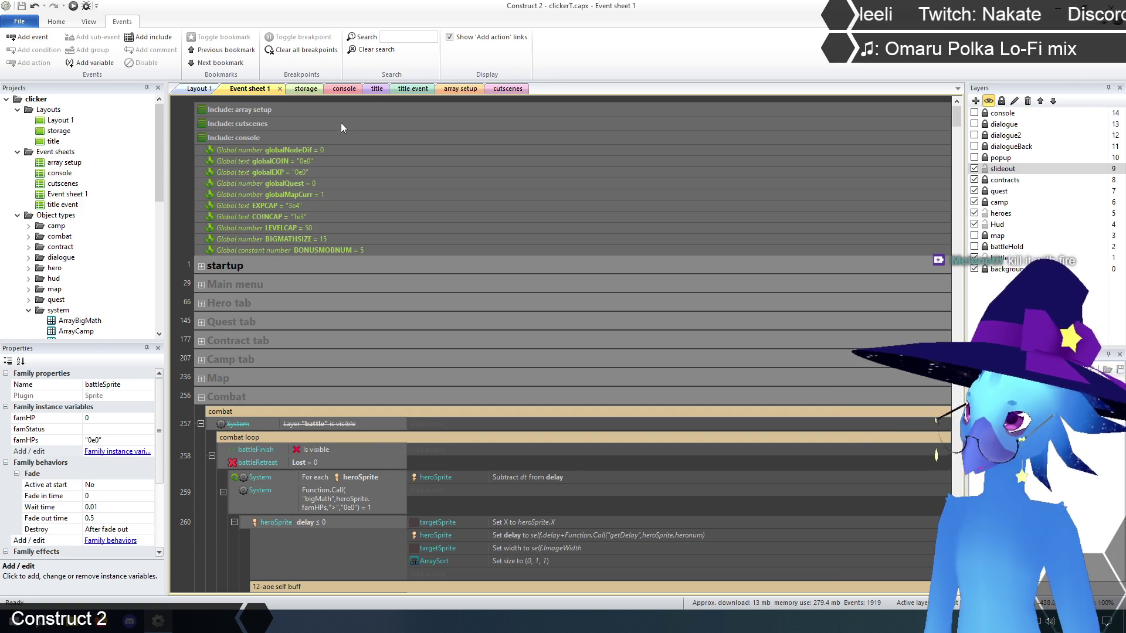
left_click(369, 89)
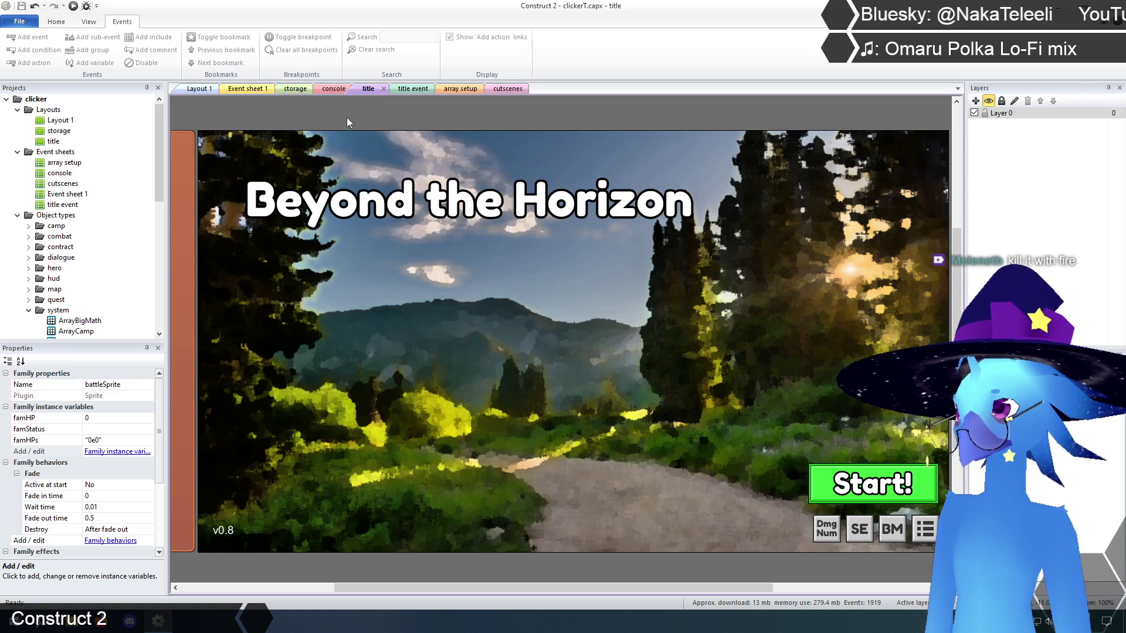
left_click(73, 6)
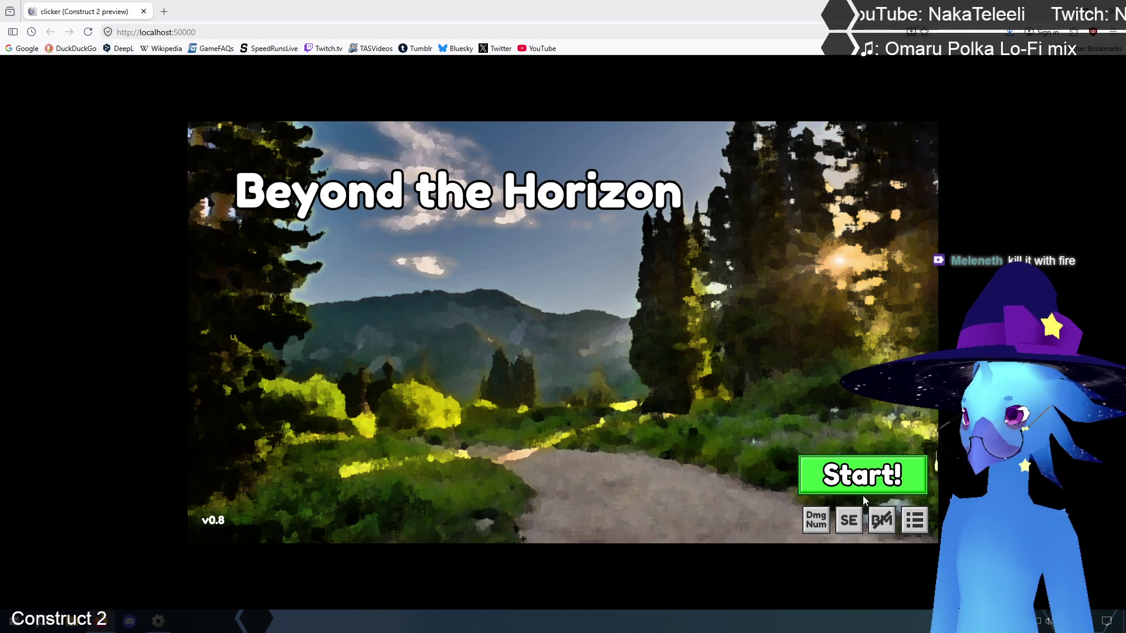
Start the game, review Alicia's and Julia's character details, then view the camp upgrades
left_click(862, 478)
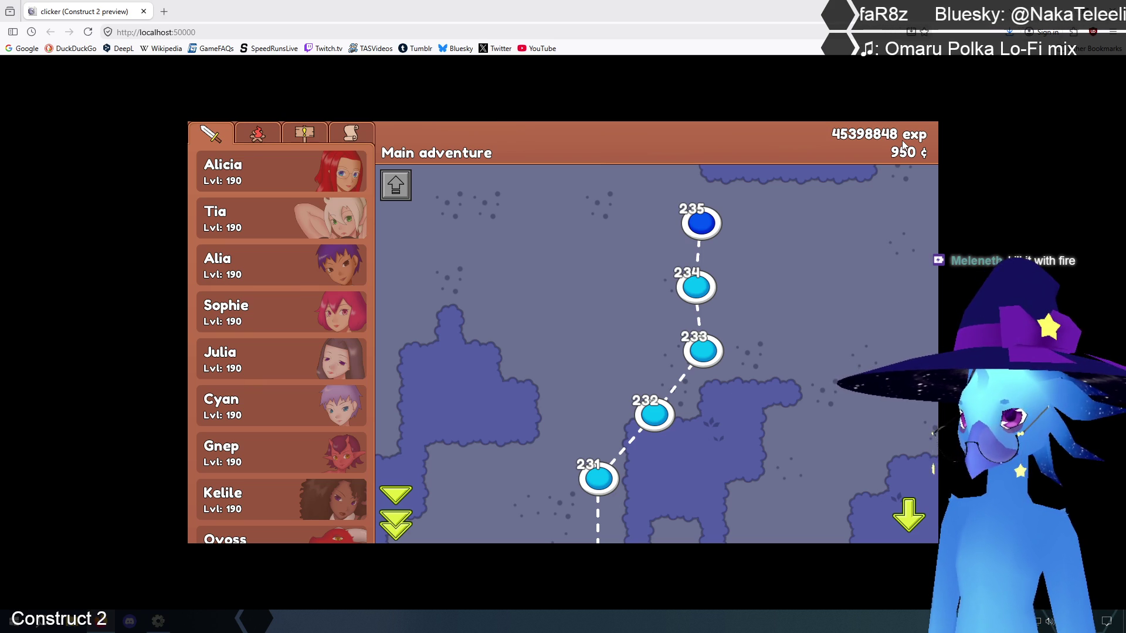
left_click(243, 178)
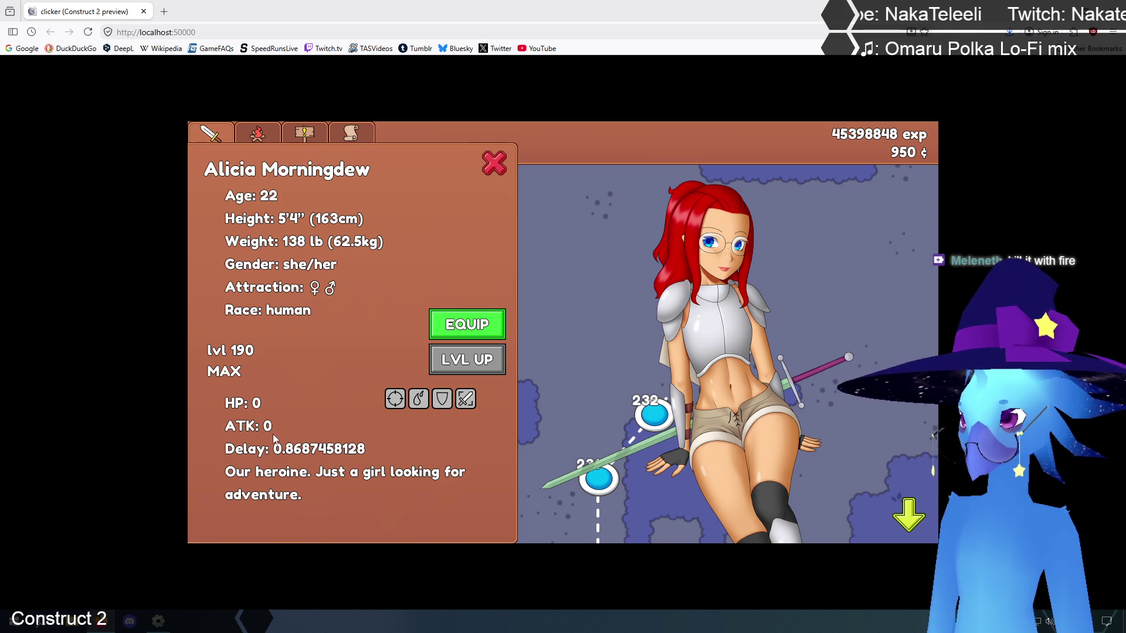
left_click(495, 166)
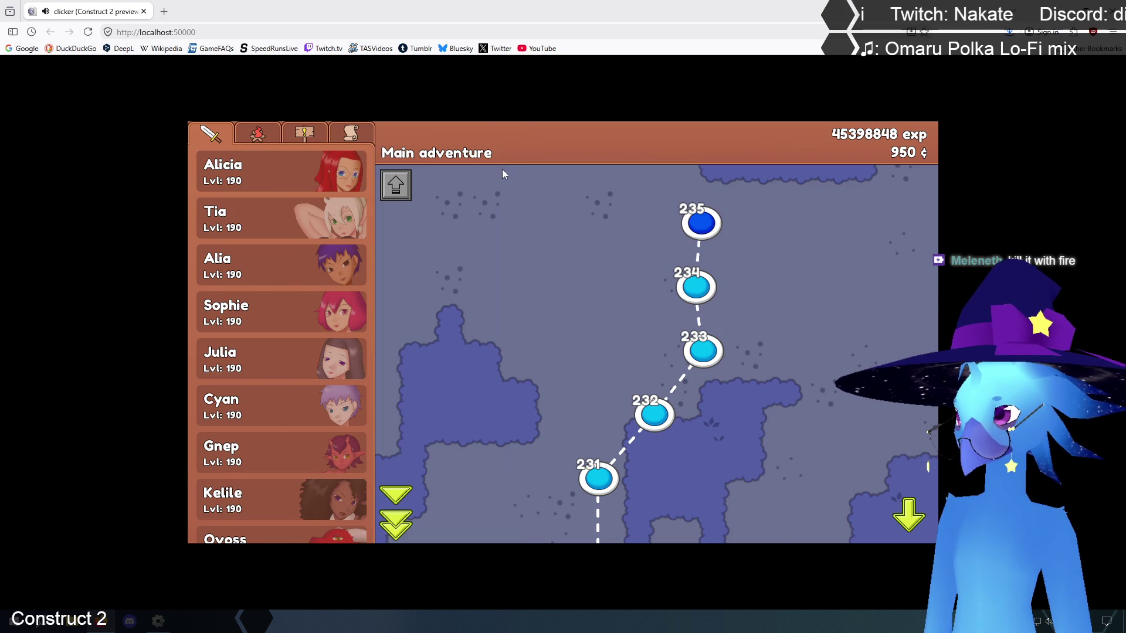
left_click(337, 359)
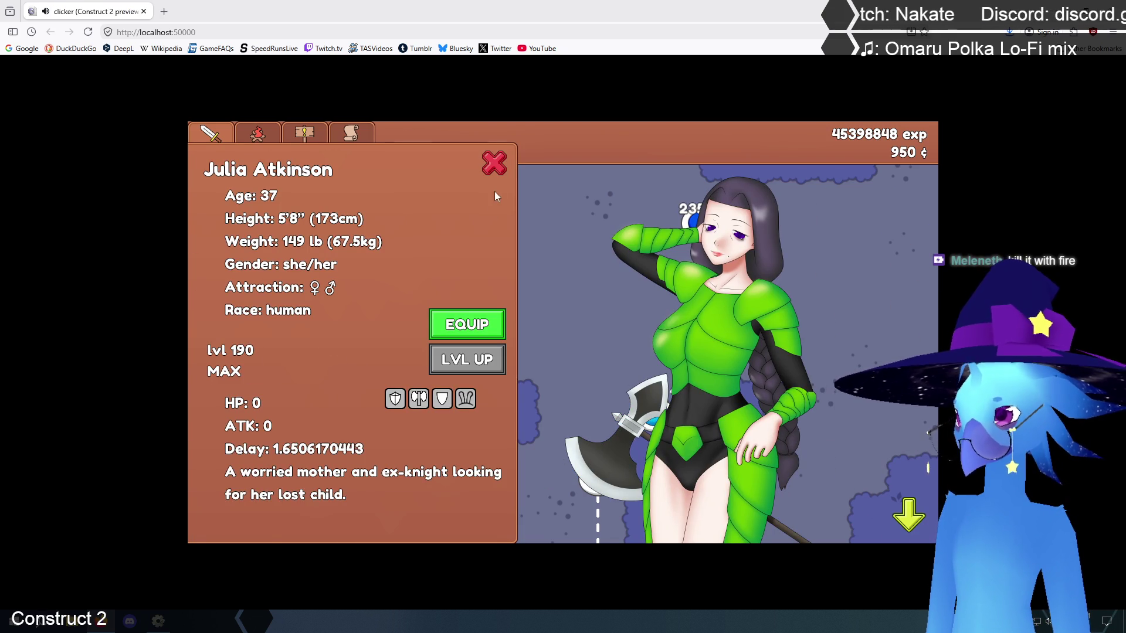
left_click(496, 166)
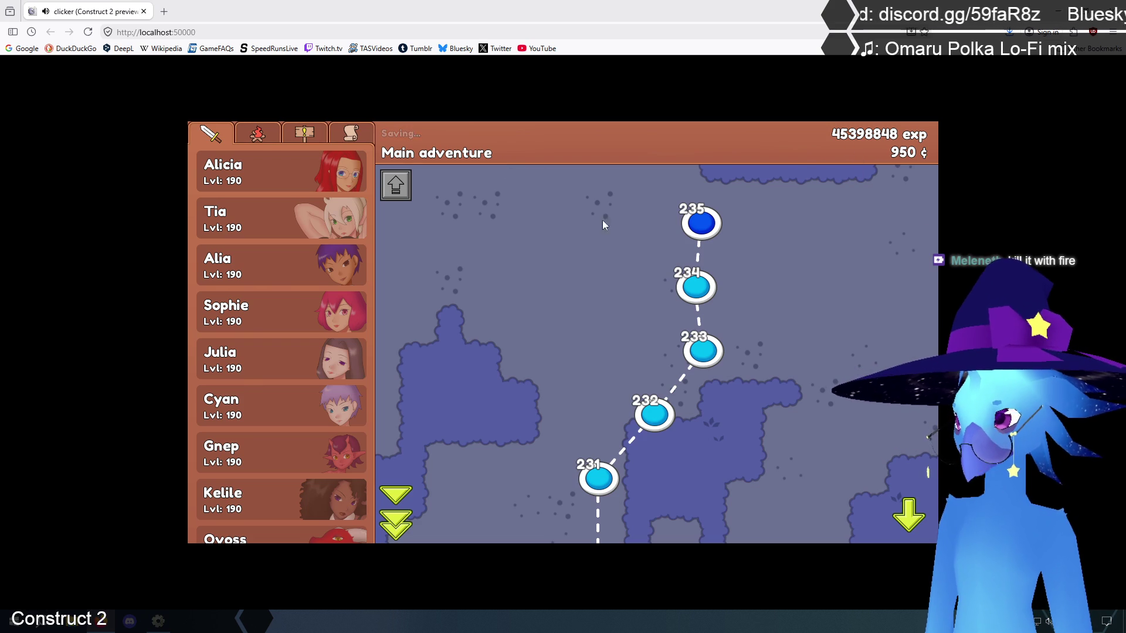
left_click(262, 129)
mouse_move(279, 245)
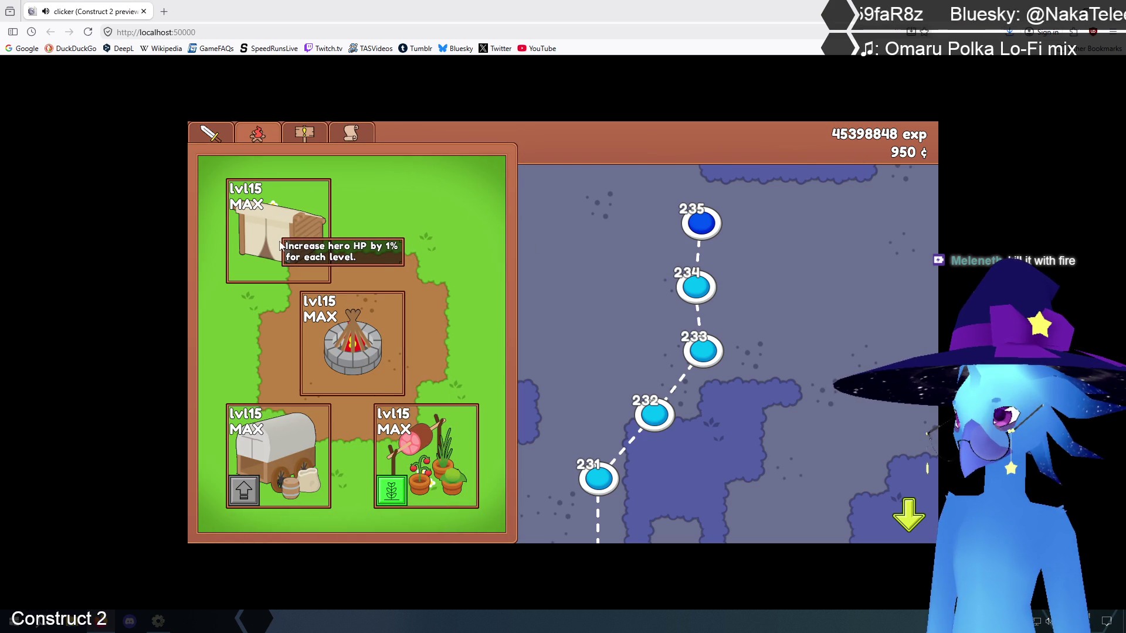
mouse_move(355, 363)
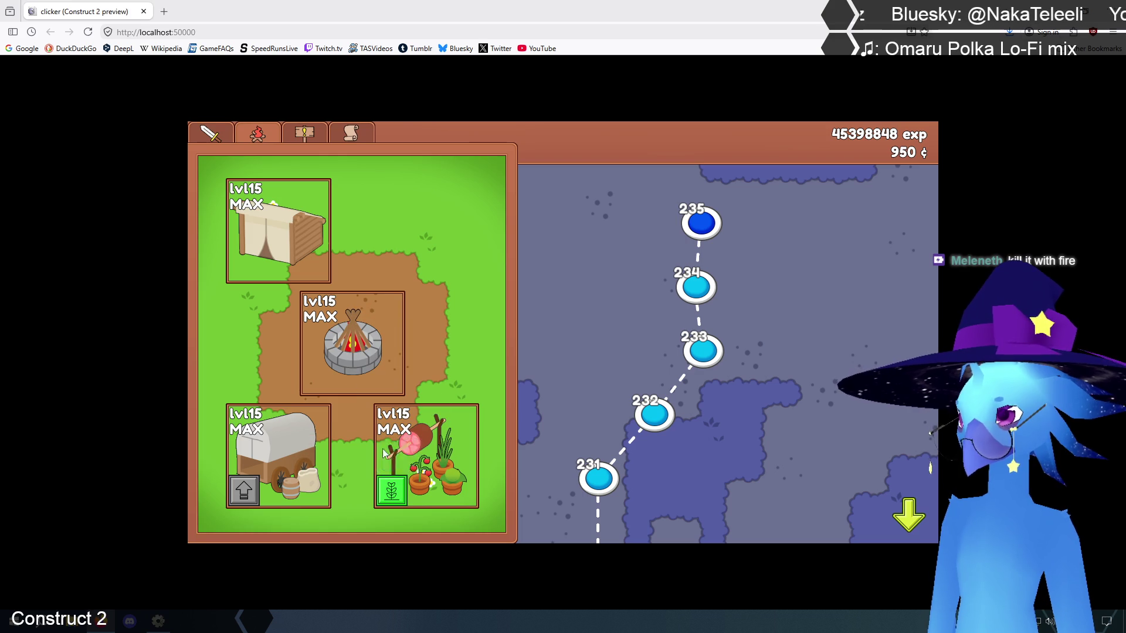
left_click(304, 130)
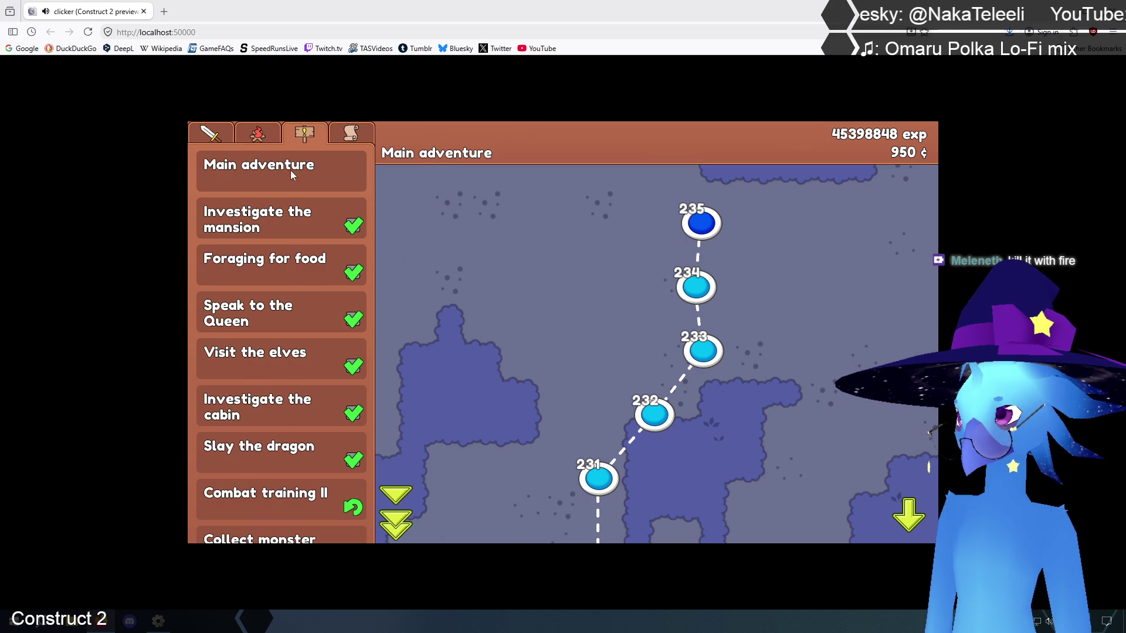
left_click(287, 212)
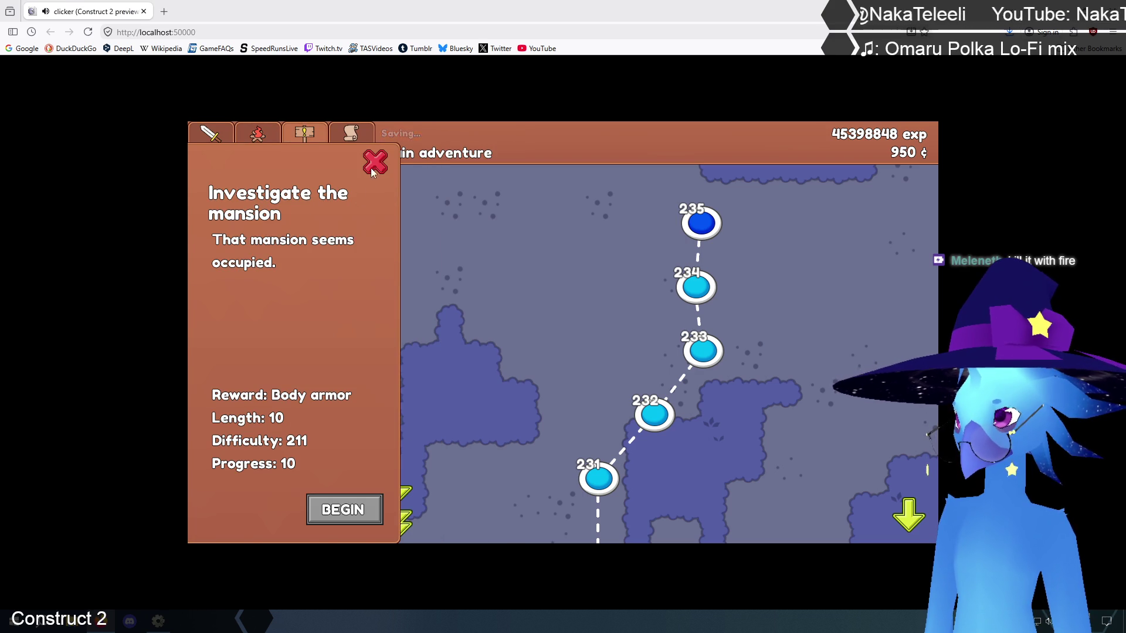
left_click(372, 166)
left_click(354, 138)
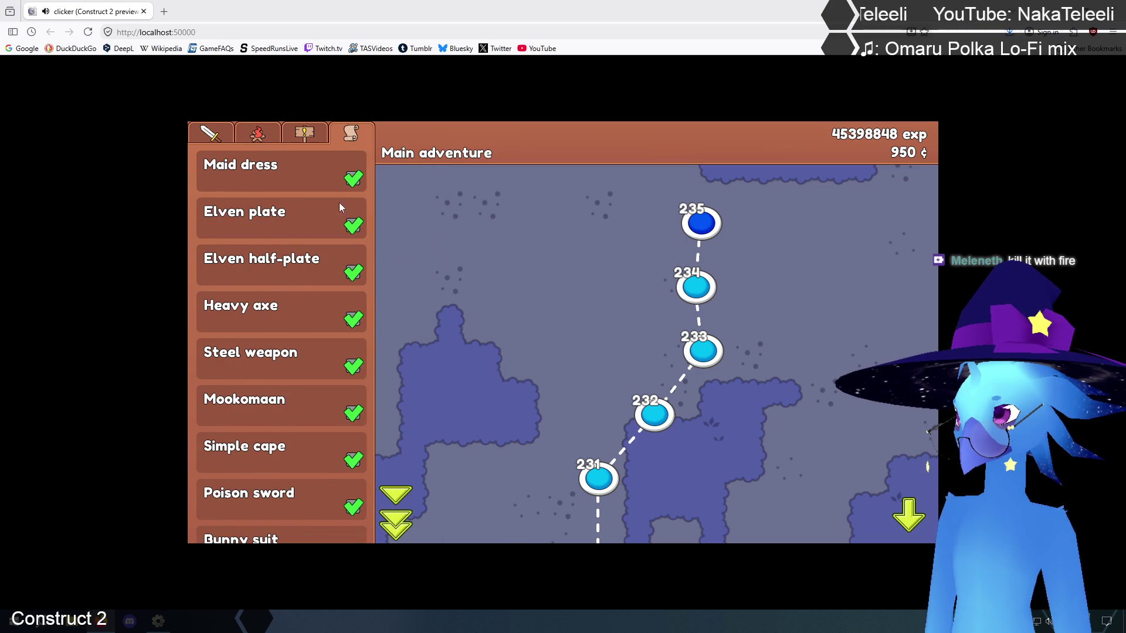
left_click(317, 220)
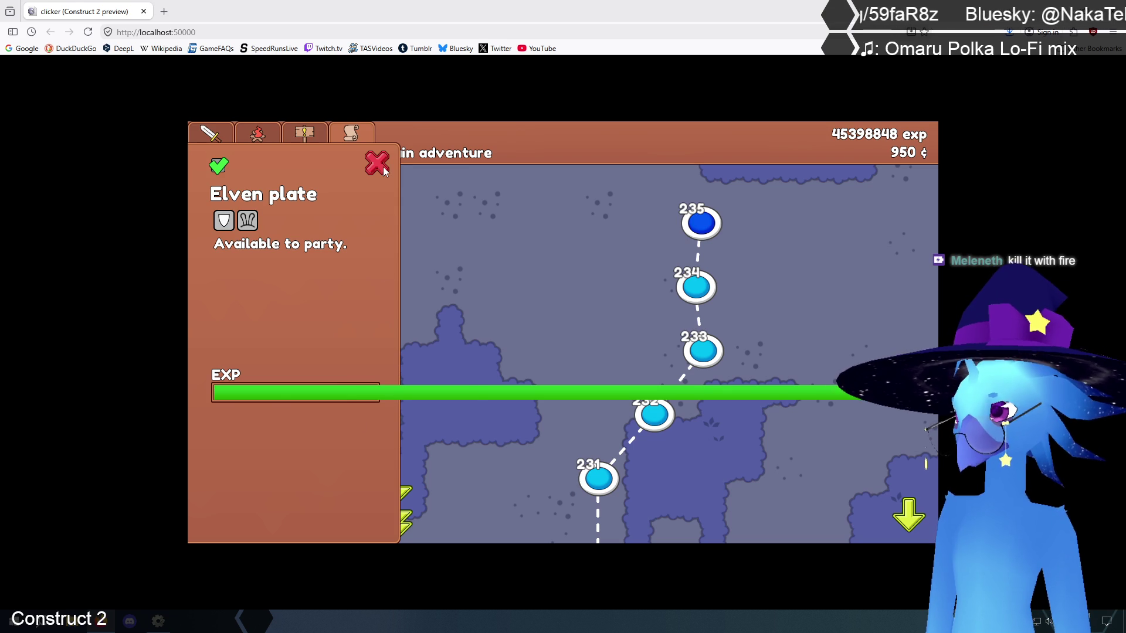
left_click(383, 169)
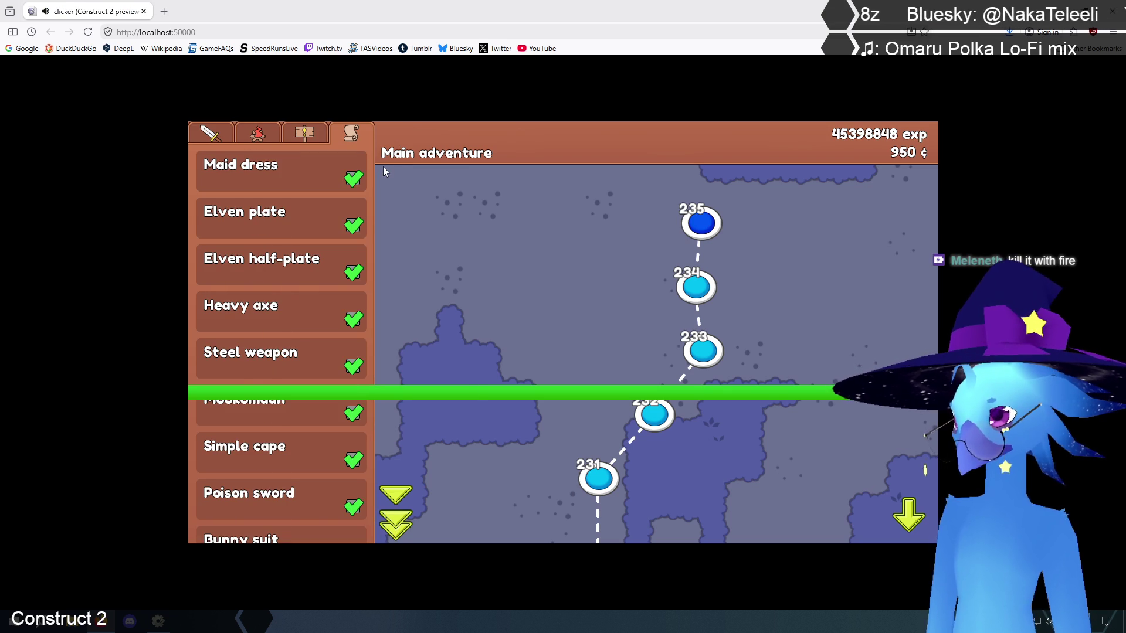
scroll(298, 279, "down", 2)
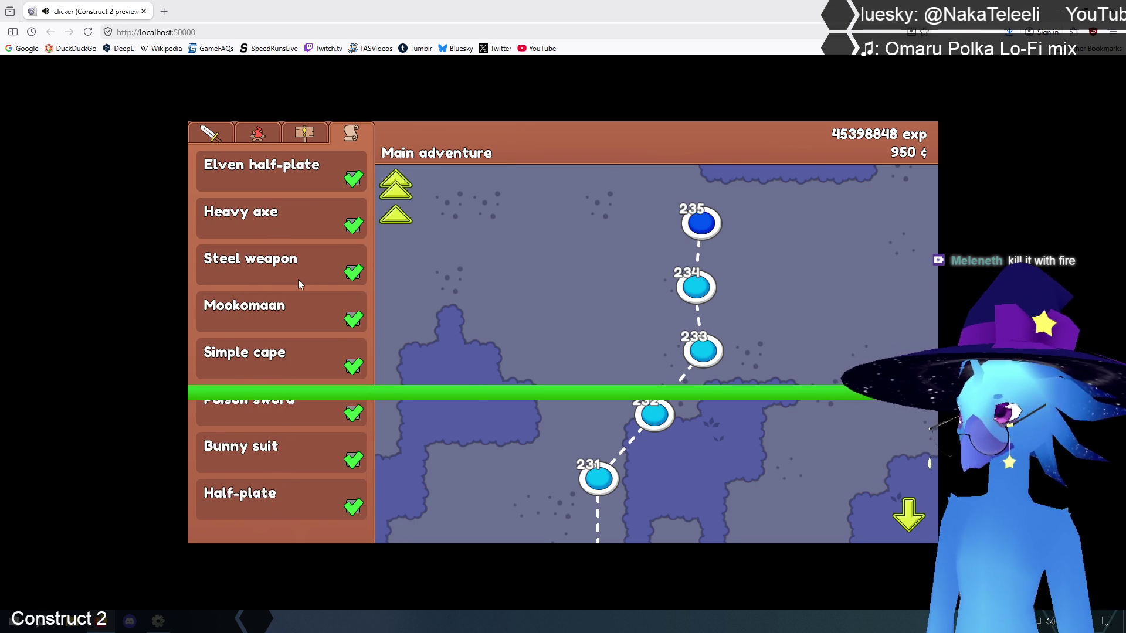
scroll(298, 279, "up", 2)
left_click(218, 136)
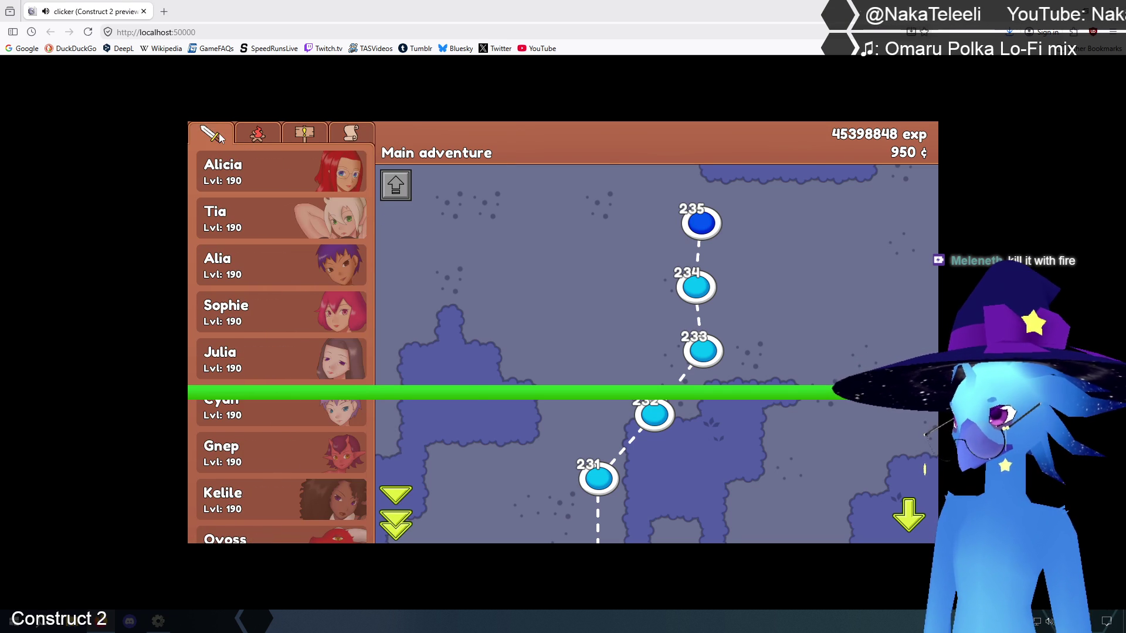
Equip Alicia with Elven plate armour instead of Half-plate, then move the map down to levels 211–215
left_click(245, 176)
left_click(467, 324)
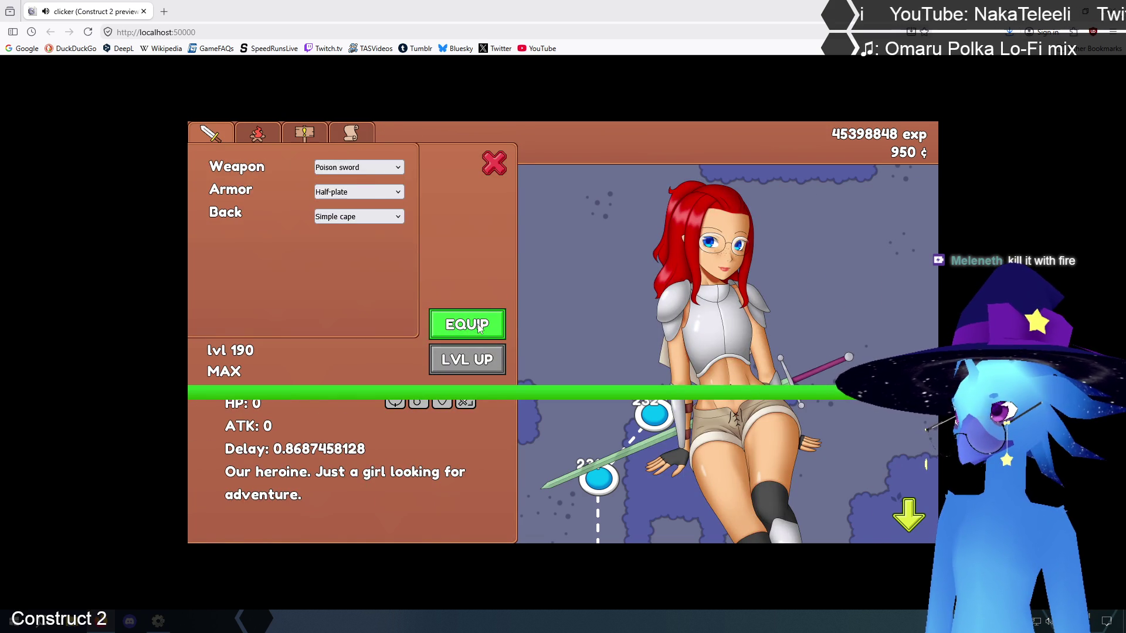
left_click(358, 192)
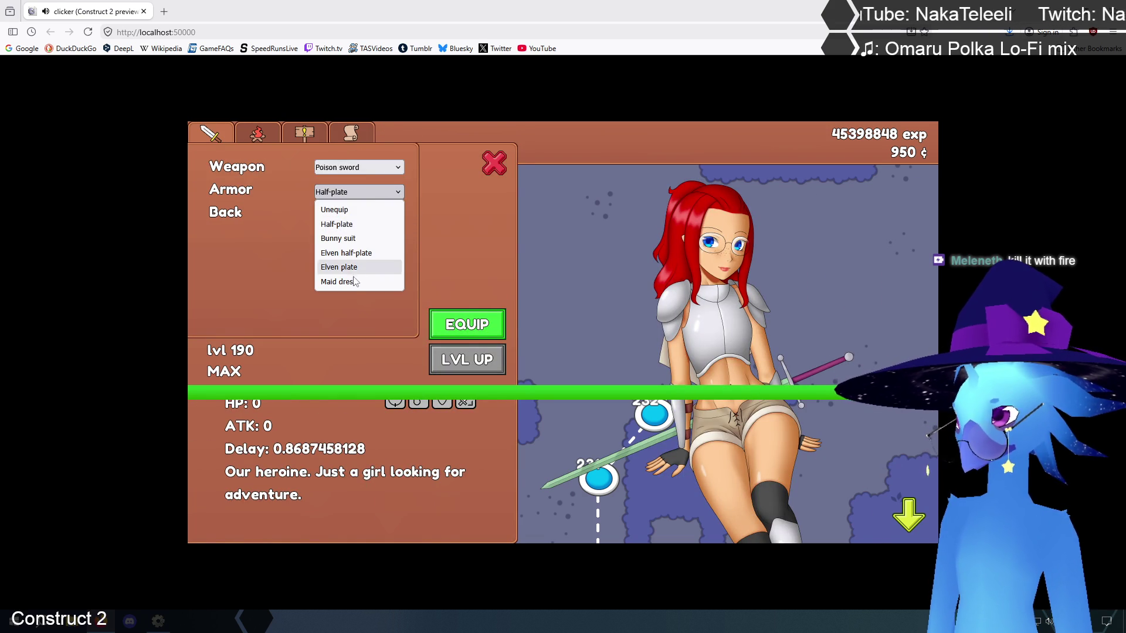
left_click(339, 268)
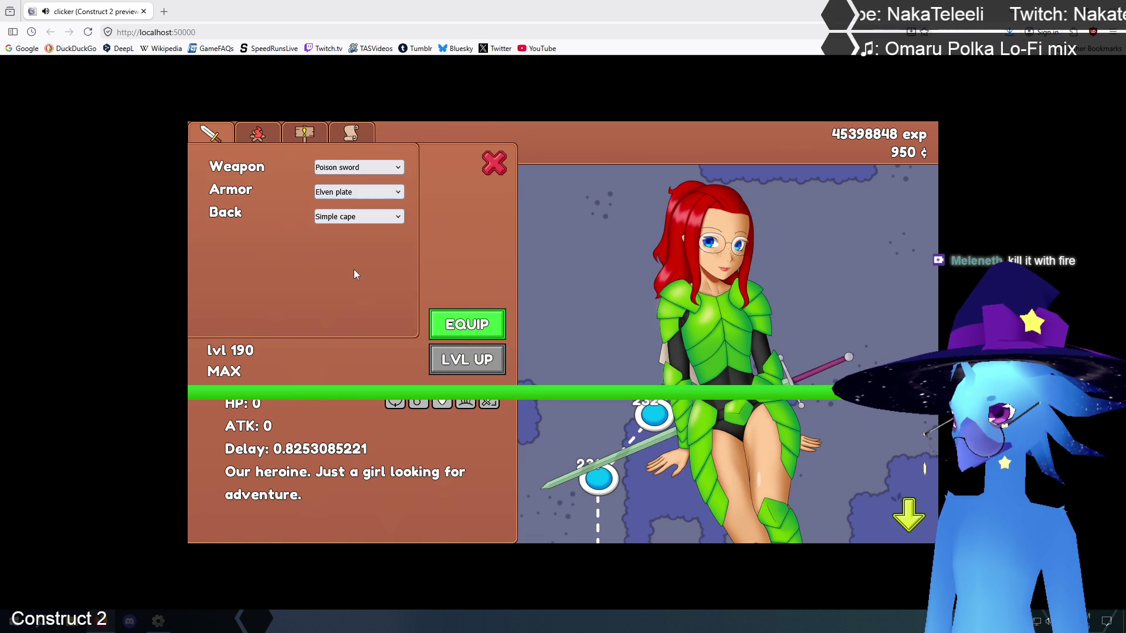
left_click(469, 322)
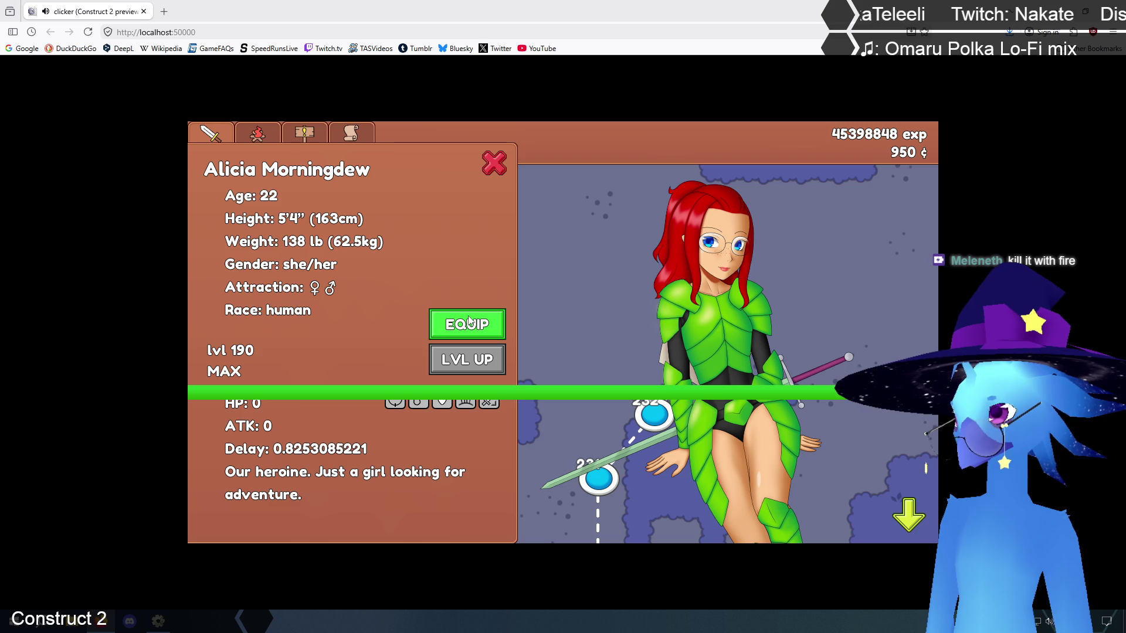
left_click(494, 163)
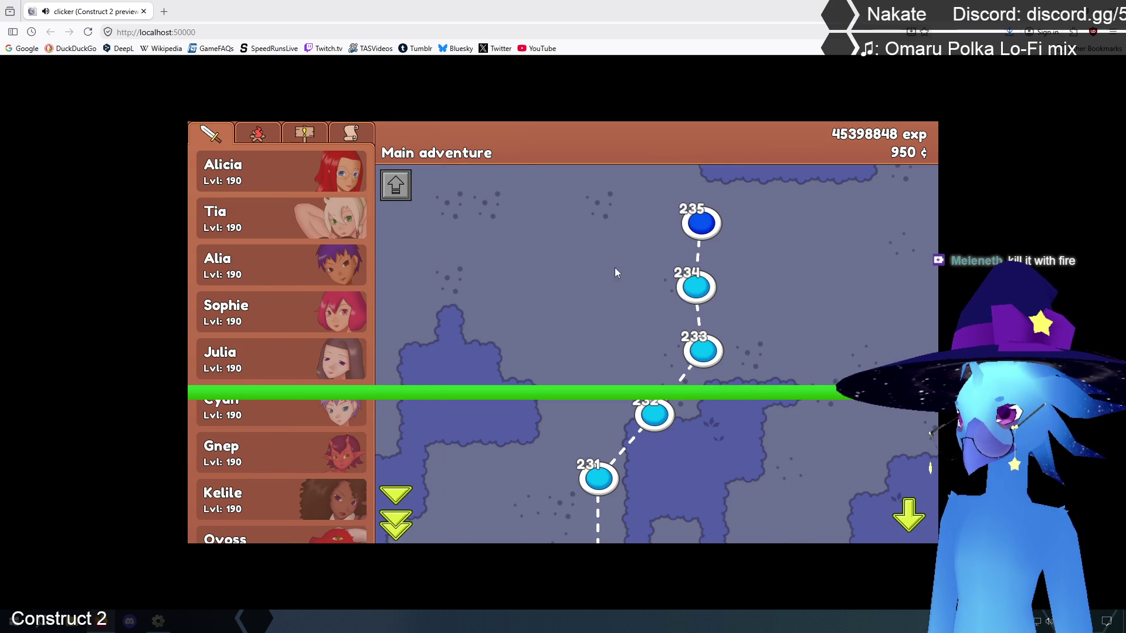
left_click(911, 511)
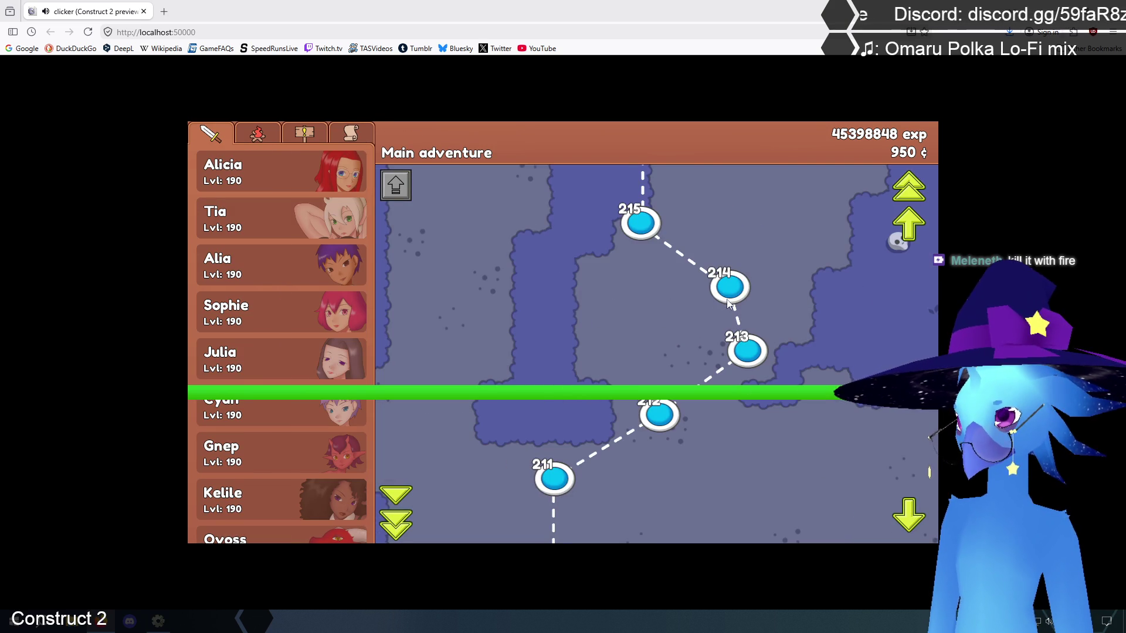
Run test battles on level 214, targeting the ghost enemy, and on level 211
left_click(726, 301)
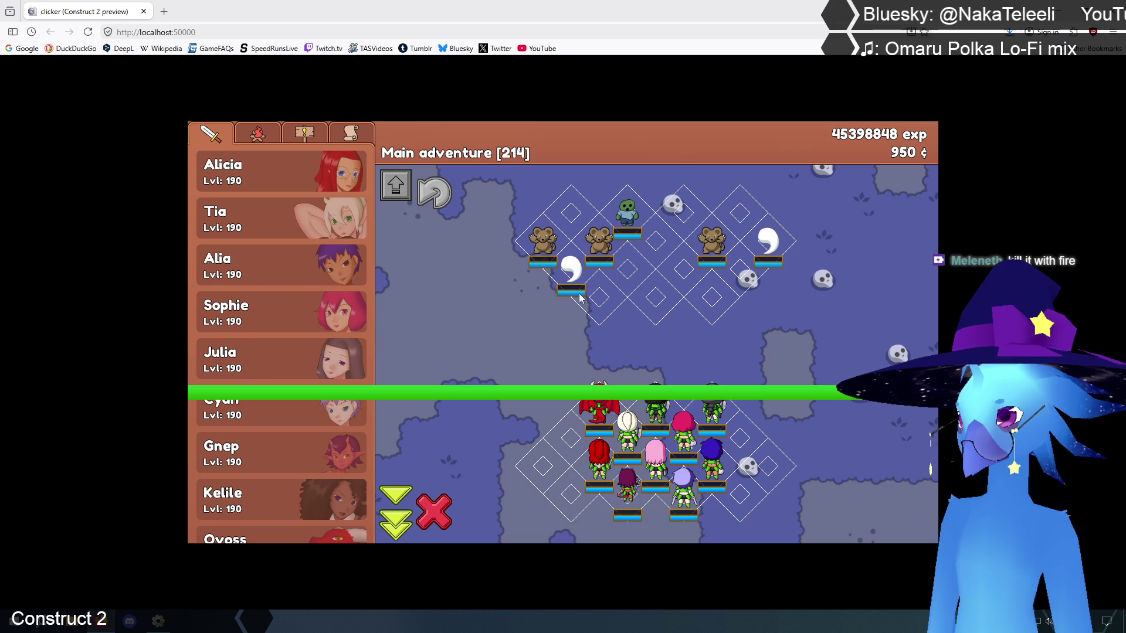
left_click(573, 275)
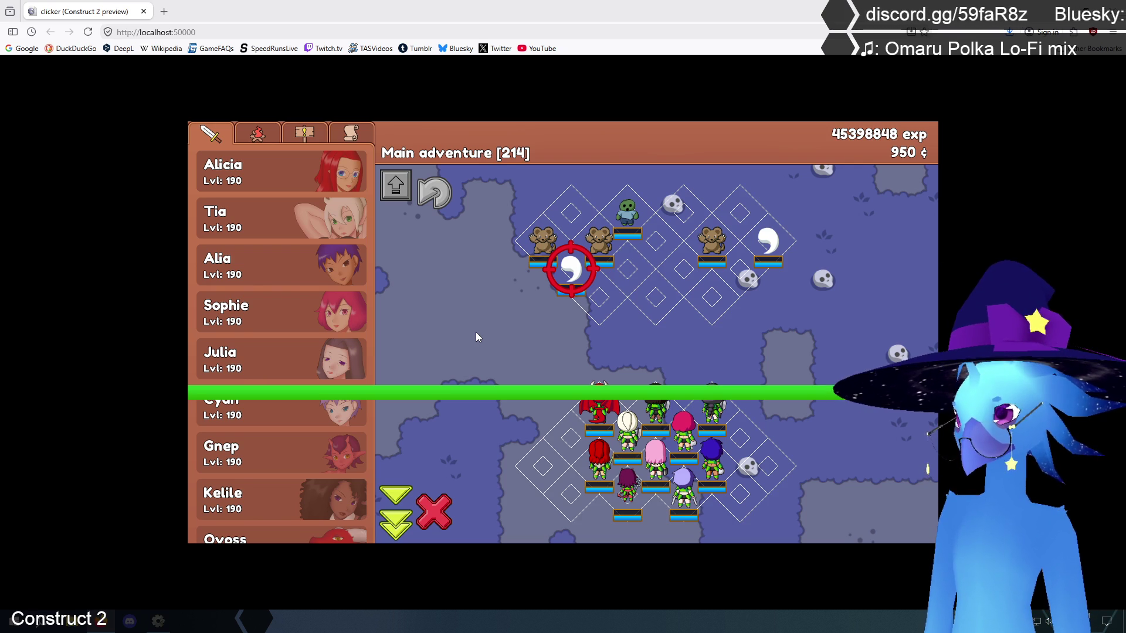
left_click(441, 510)
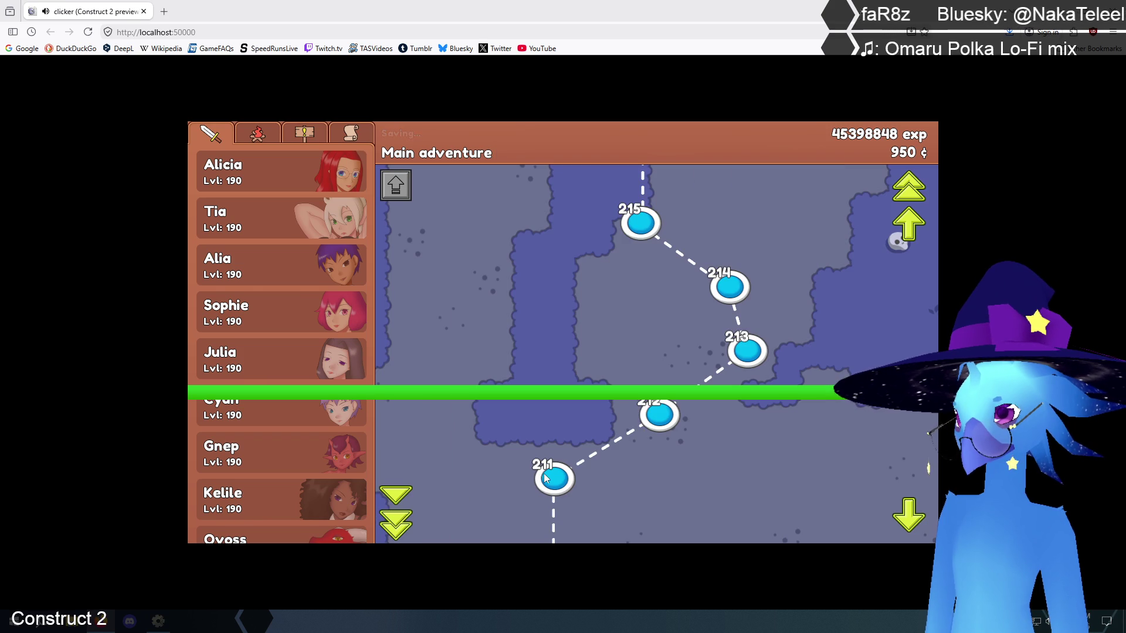
left_click(548, 476)
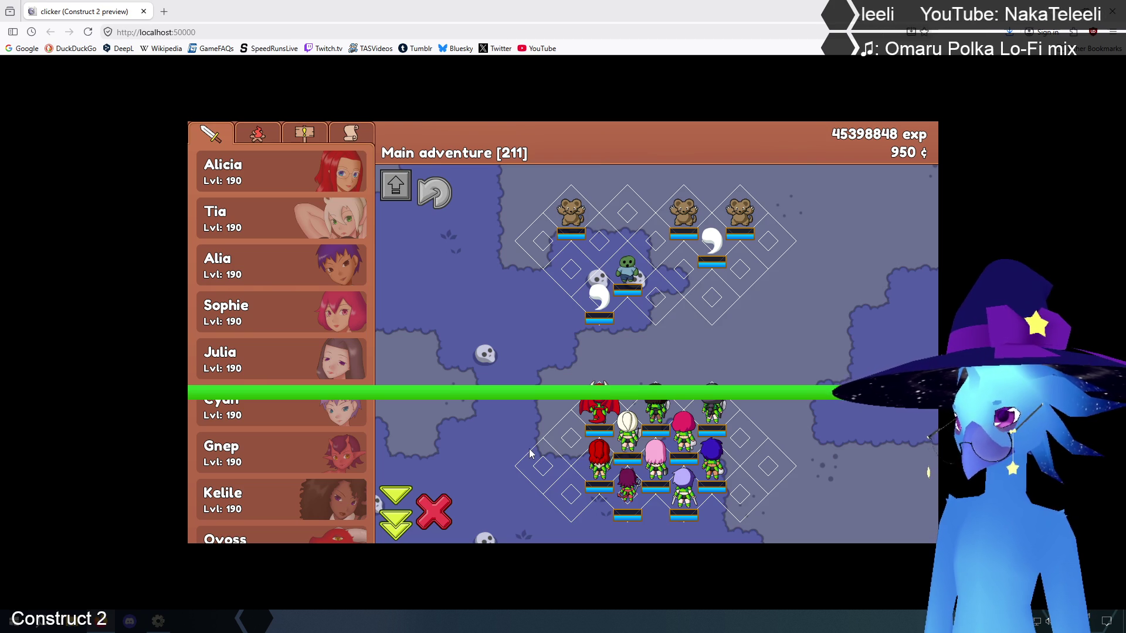
left_click(434, 511)
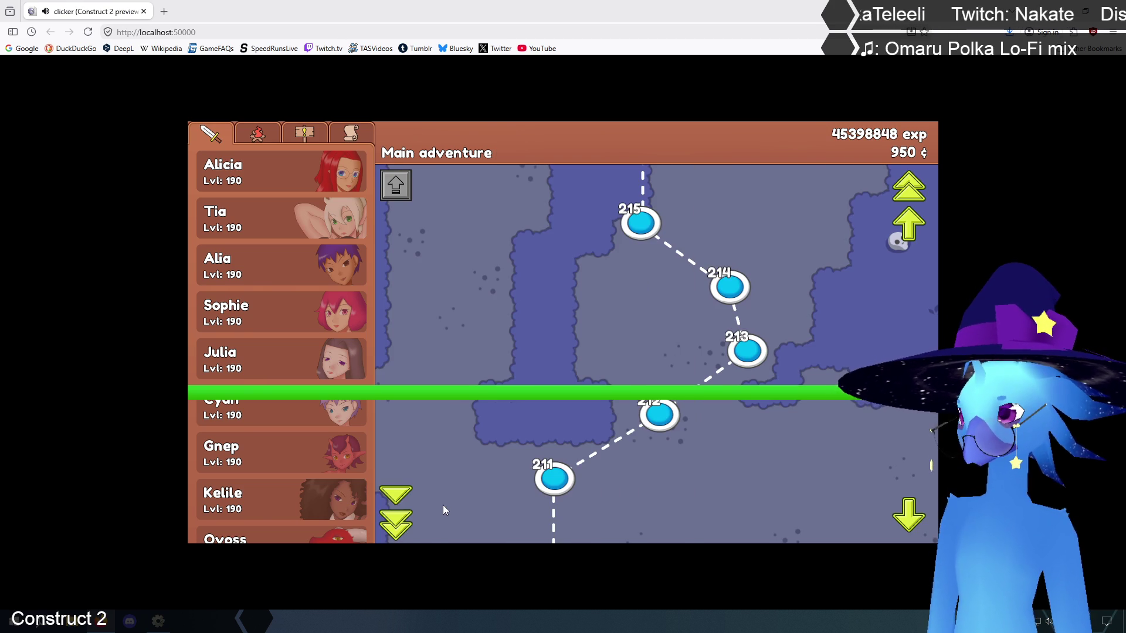
Check Alicia's character details, then return to the Construct 2 editor
left_click(280, 180)
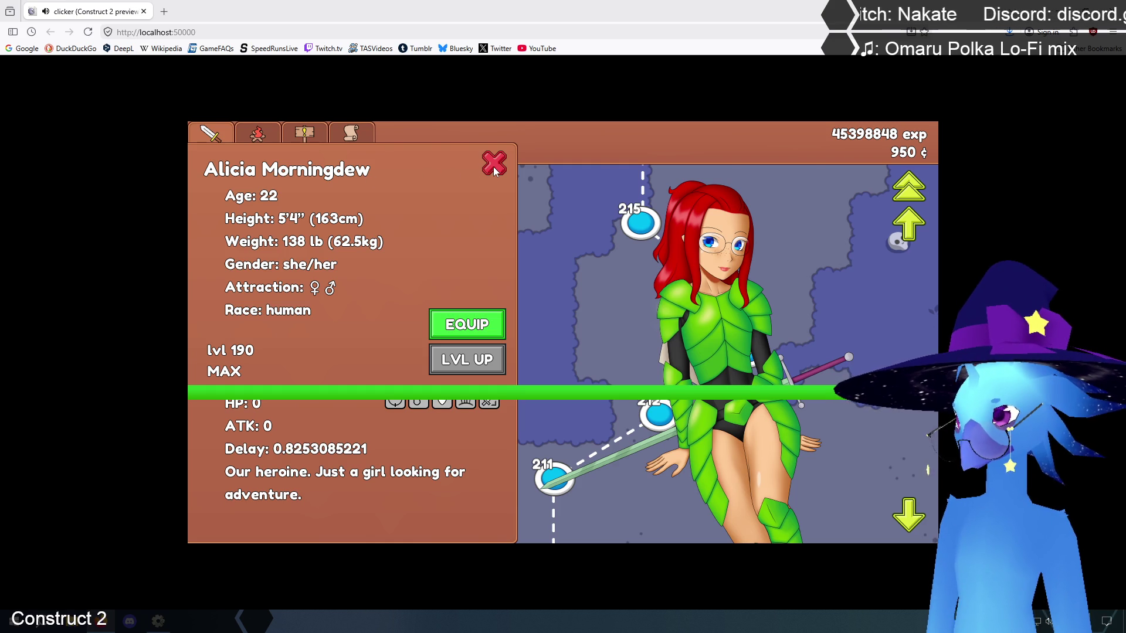
left_click(494, 166)
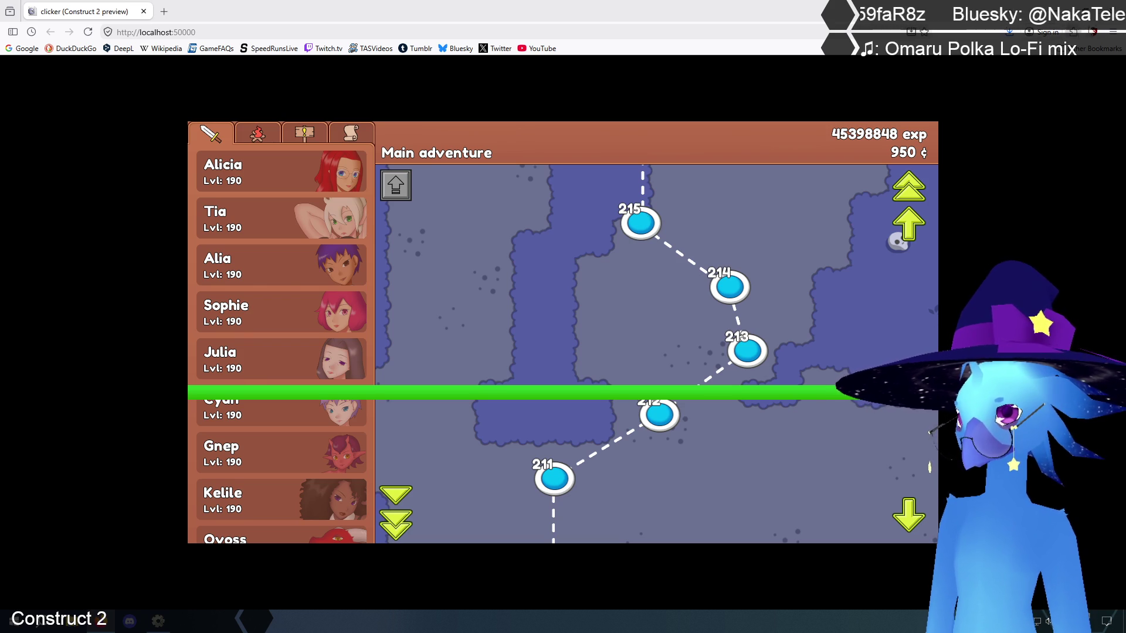
key("alt+Tab")
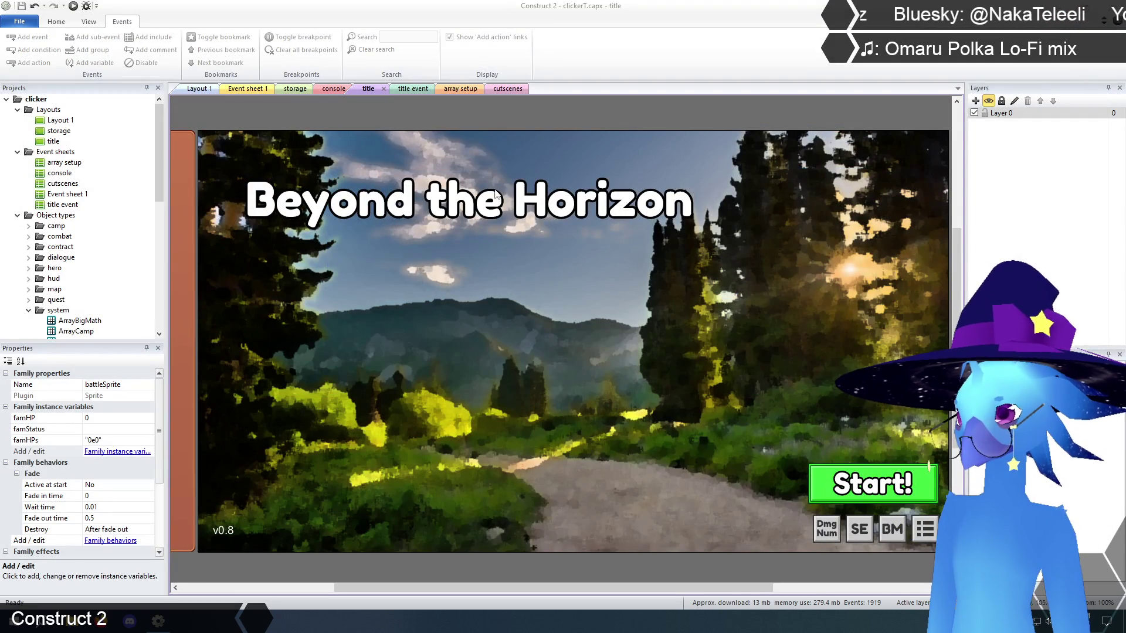
Click empty space in the title layout to deselect the battleSprite family and show Layout properties
left_click(464, 120)
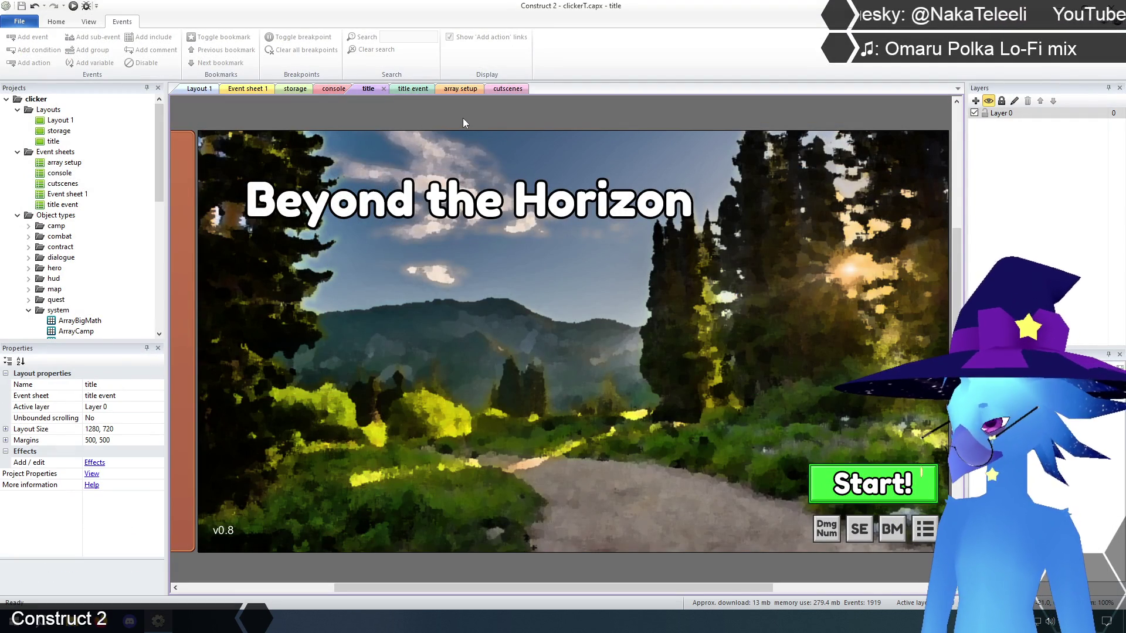